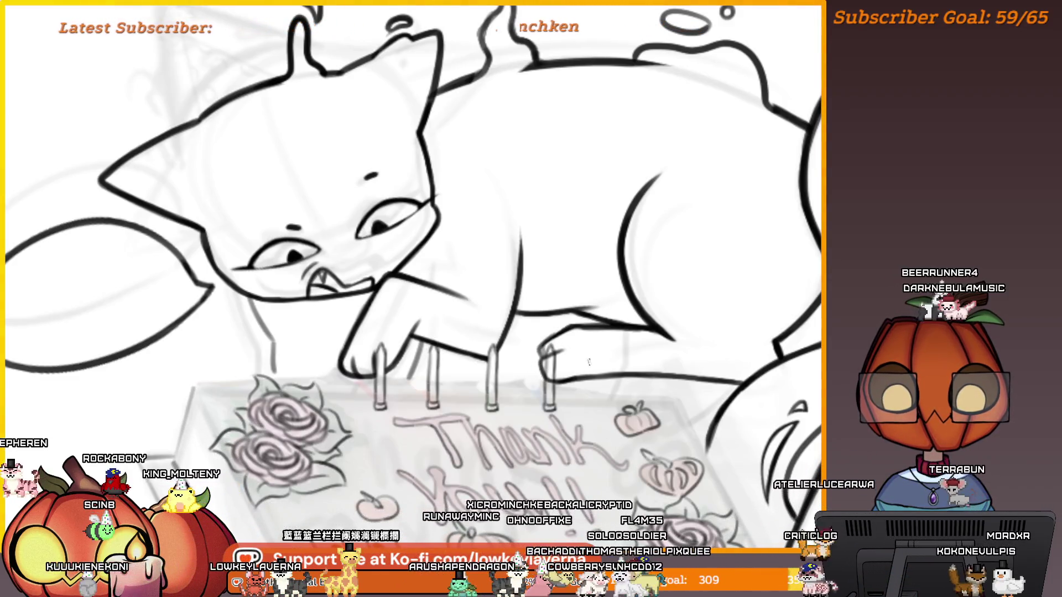
Step: Zoom out from the cat close-up to show the full pumpkin-head character, cake and cat
scroll(608, 332, down, 3)
scroll(632, 249, up, 4)
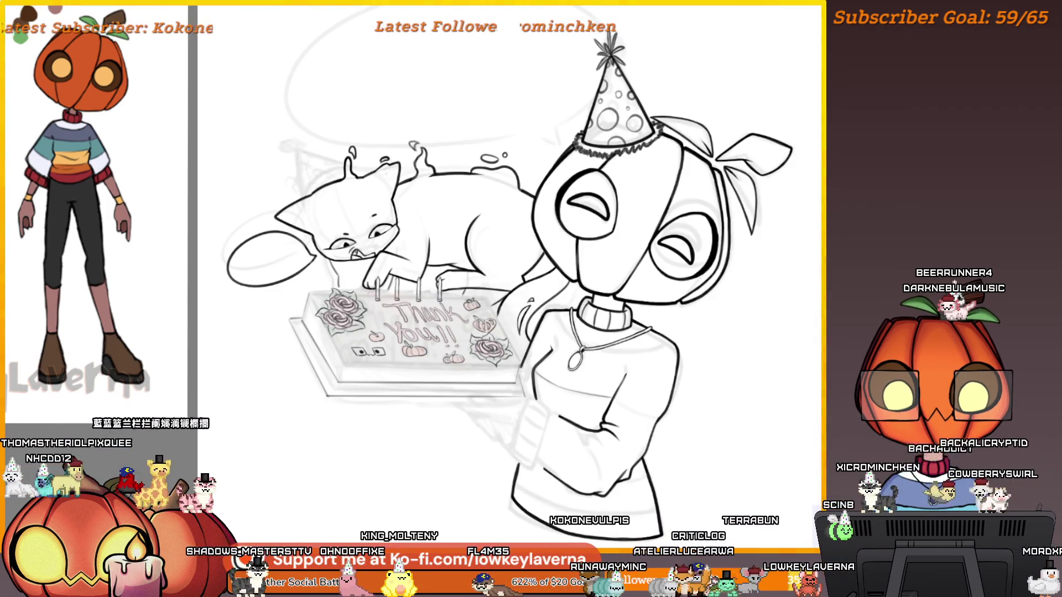
Step: In an empty canvas area, draw a doodle head circle with two eye ellipses
drag(758, 438, 626, 385)
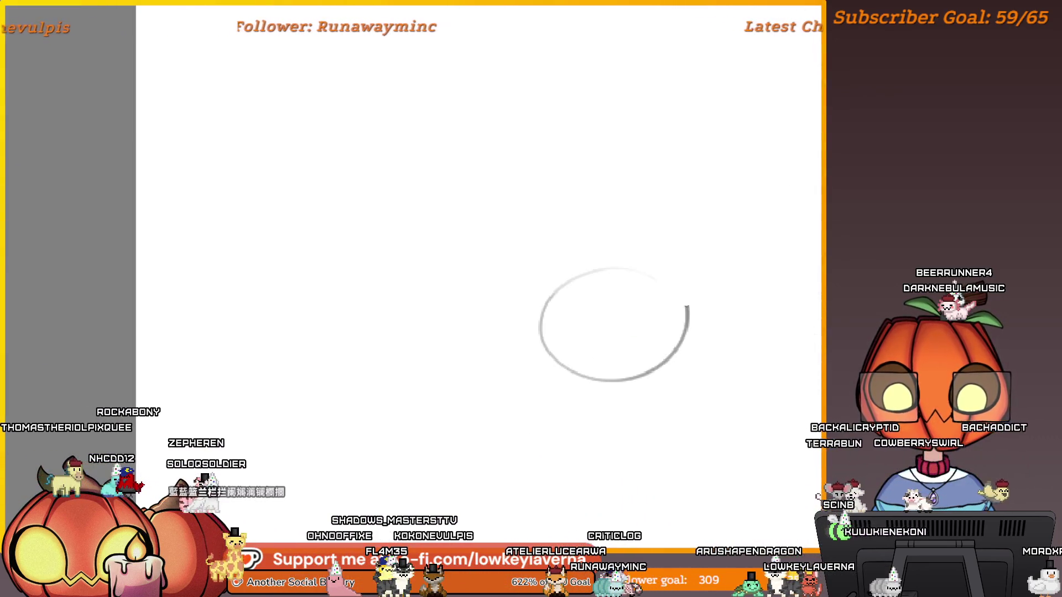
drag(686, 307, 644, 348)
mouse_move(642, 255)
mouse_down()
mouse_move(574, 296)
mouse_move(551, 330)
mouse_move(589, 320)
mouse_up()
key(ctrl+z)
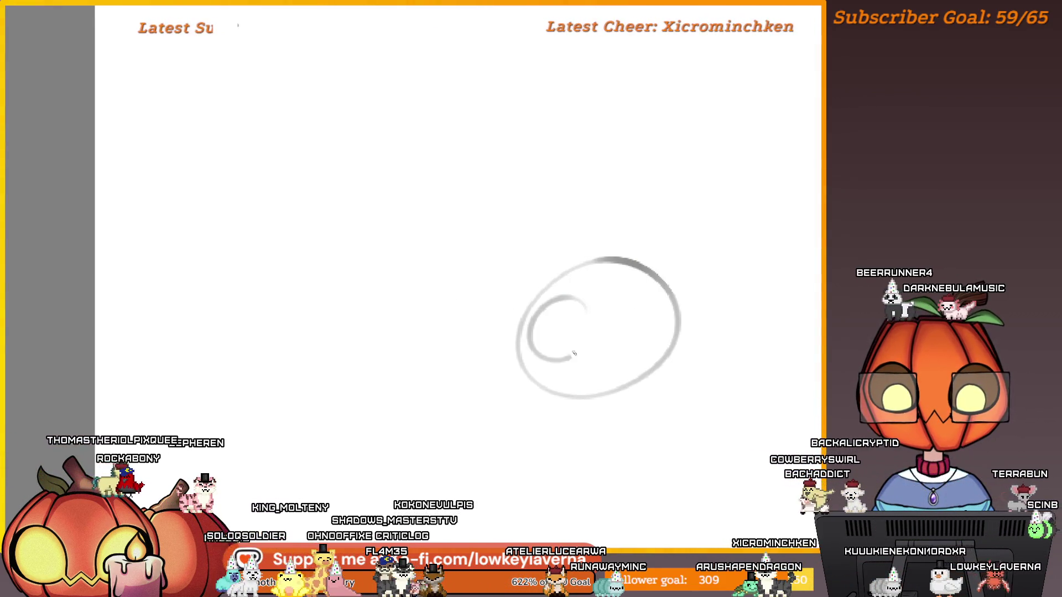
mouse_move(653, 293)
mouse_down()
mouse_move(618, 320)
mouse_move(634, 323)
mouse_up()
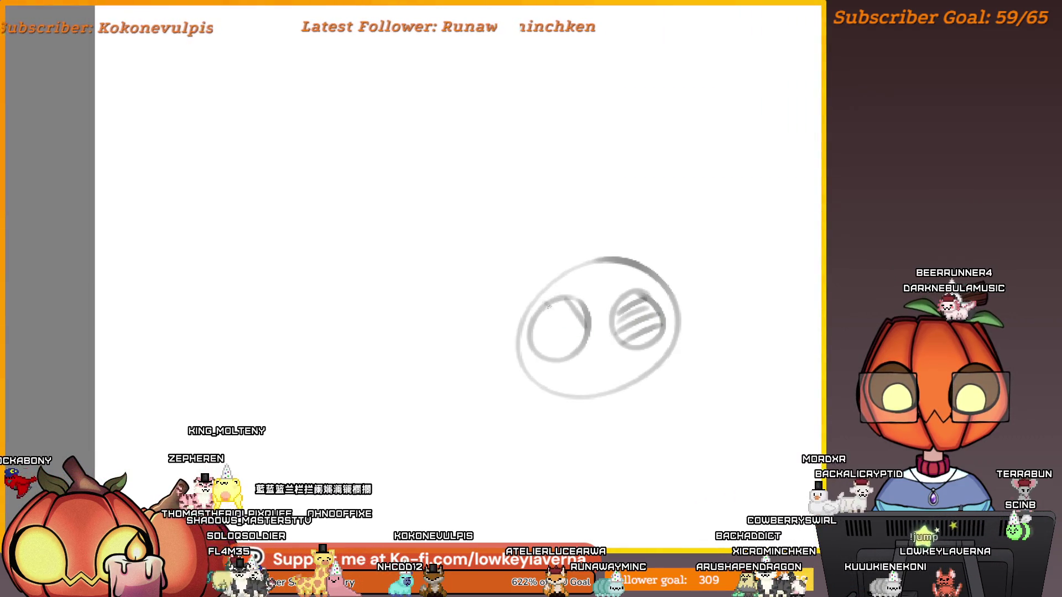
Step: Cross-hatch both eyes and add ears and an antenna to the doodle
drag(533, 340, 578, 302)
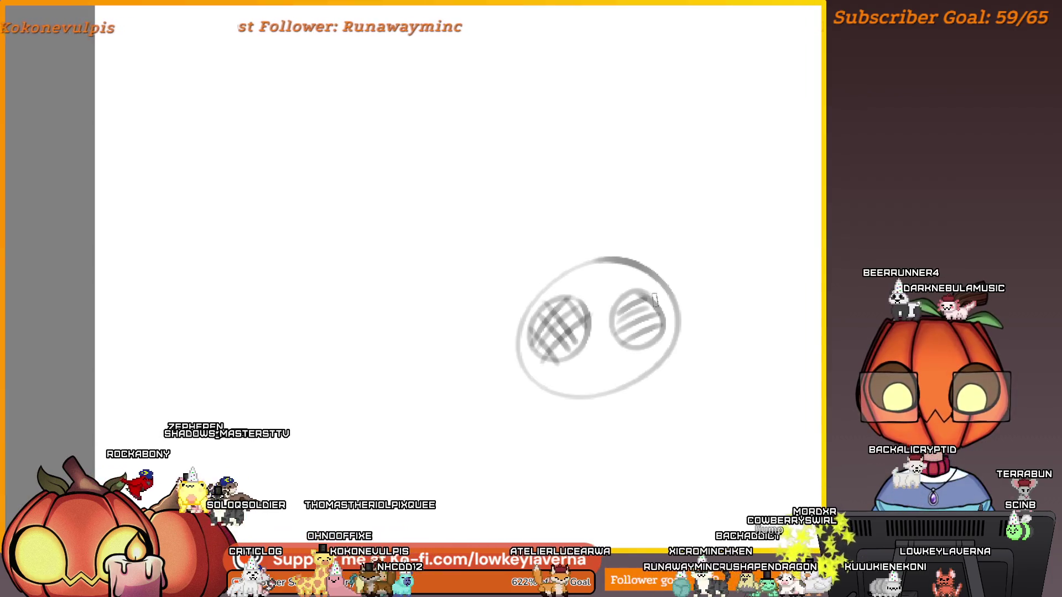
mouse_move(614, 338)
mouse_down()
mouse_move(650, 302)
mouse_move(662, 259)
mouse_move(680, 319)
mouse_up()
drag(548, 287, 509, 354)
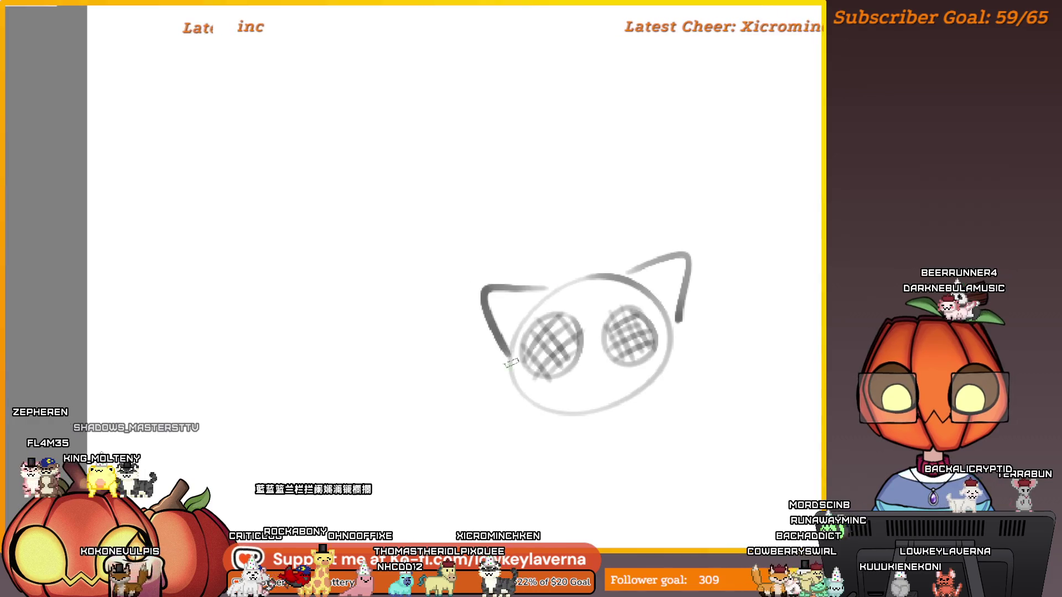
mouse_move(528, 229)
mouse_down()
mouse_move(567, 285)
mouse_move(653, 209)
mouse_up()
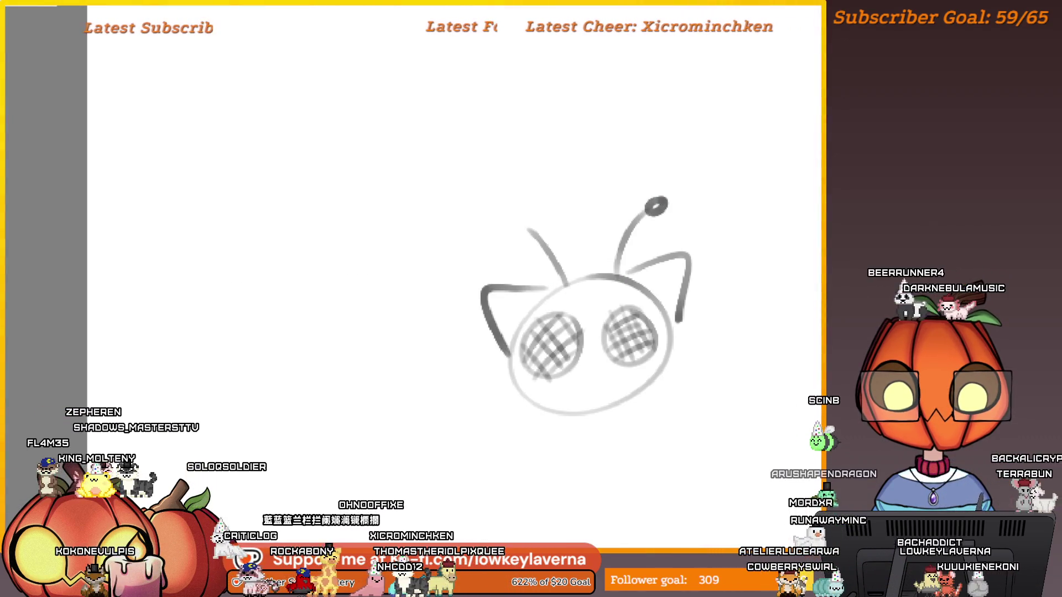
Step: Undo the stray strokes and wipe most of the cat-bug doodle with a large eraser
drag(662, 334, 669, 299)
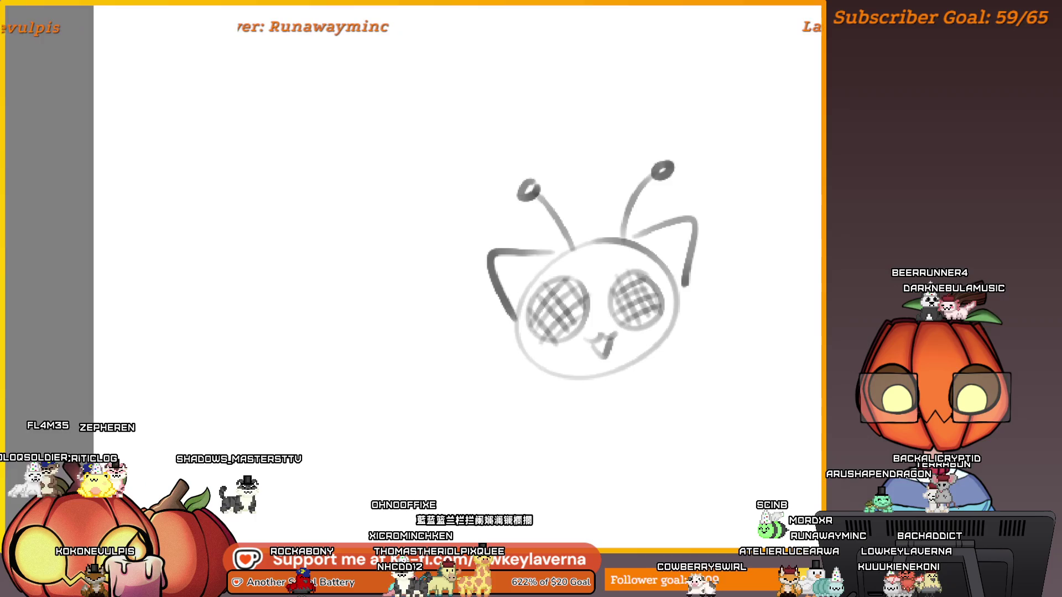
drag(802, 448, 676, 456)
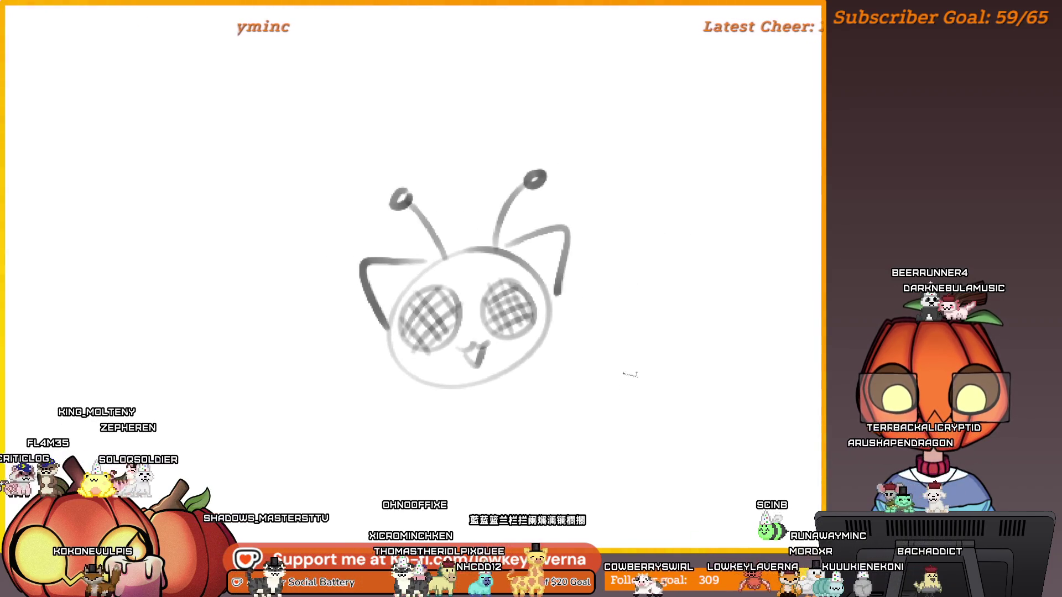
mouse_move(600, 320)
mouse_down()
mouse_move(592, 303)
mouse_move(636, 292)
mouse_up()
key(ctrl+z)
key(ctrl+z)
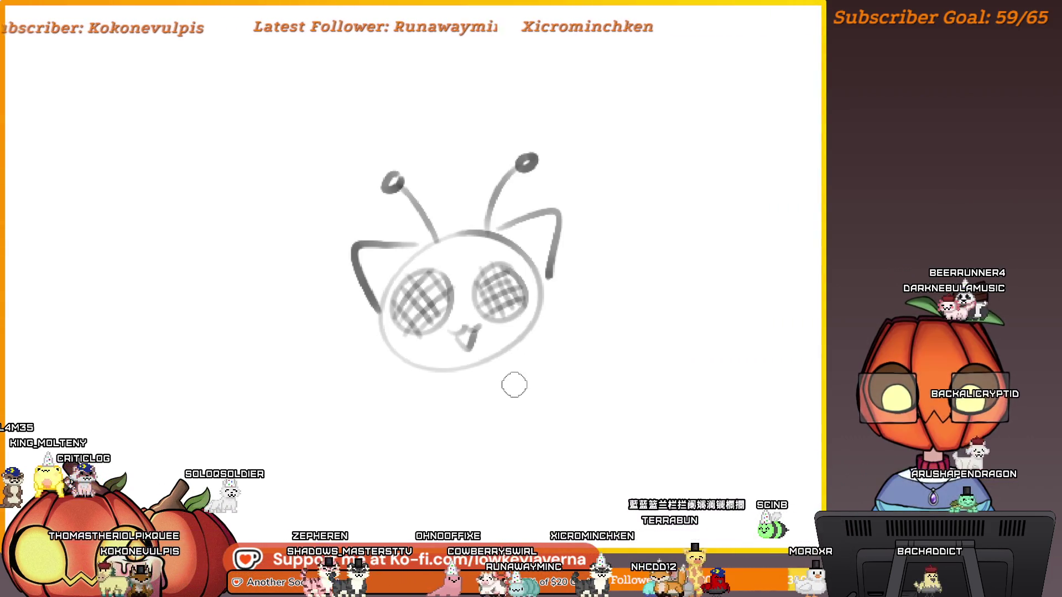
key(])
key(])
key(])
drag(545, 130, 335, 322)
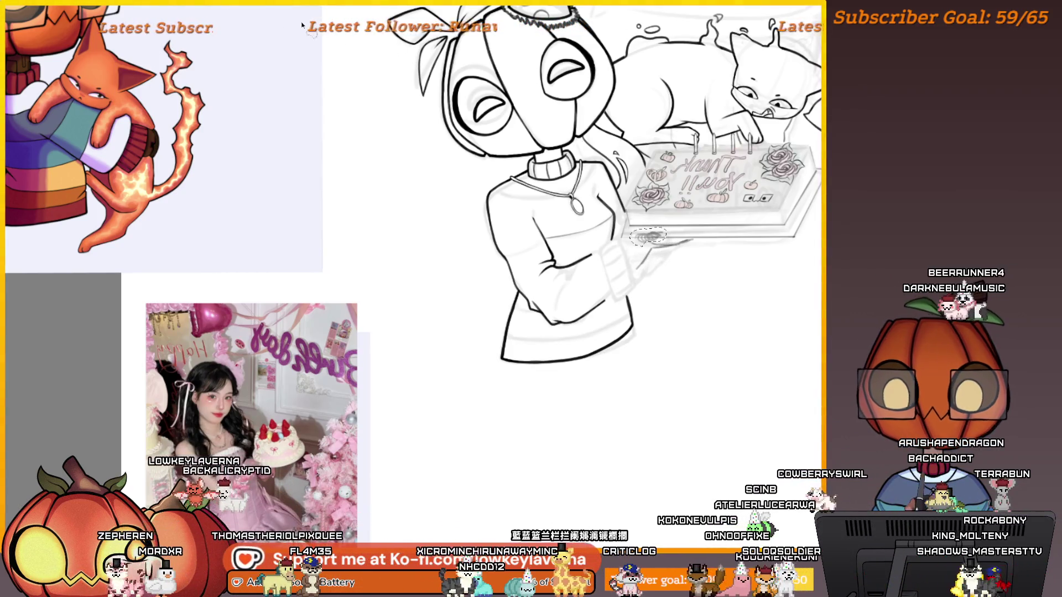
Step: Nudge the hand sketch under the cake tray slightly downward with Free Transform
key(ctrl+t)
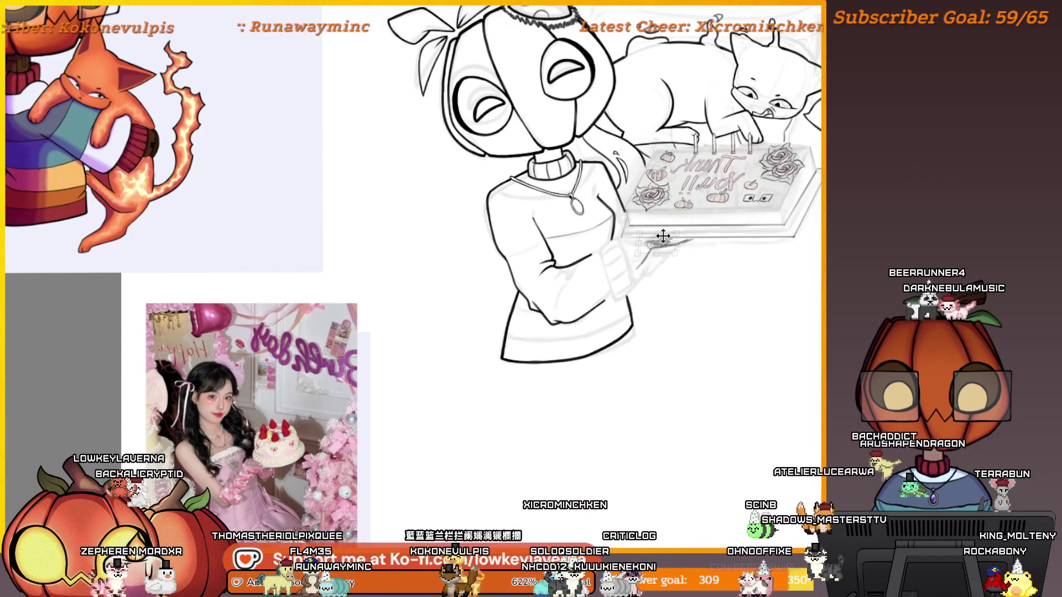
drag(663, 236, 663, 243)
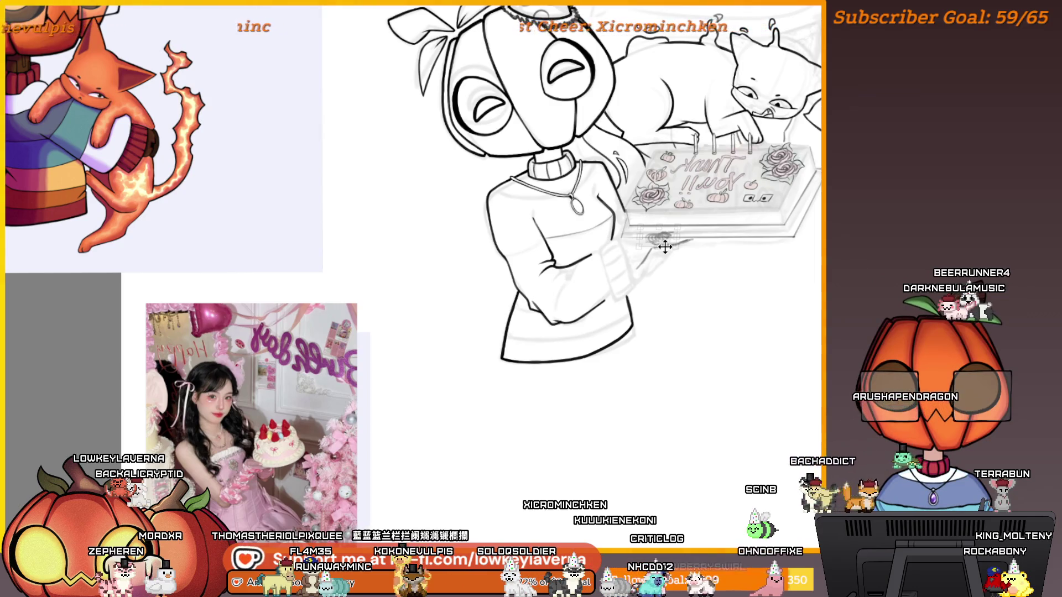
key(Return)
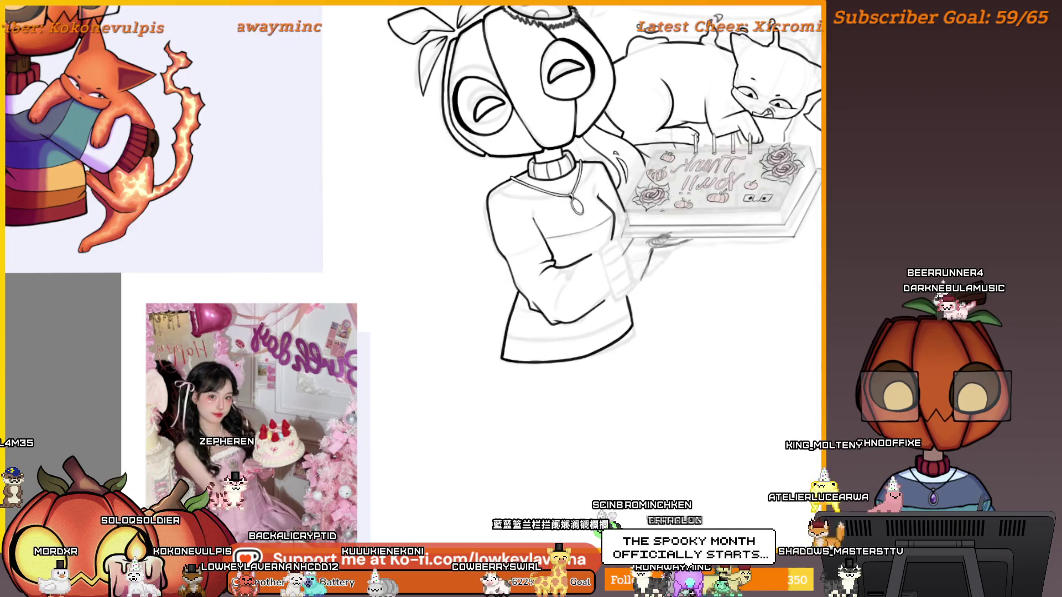
drag(553, 221, 476, 248)
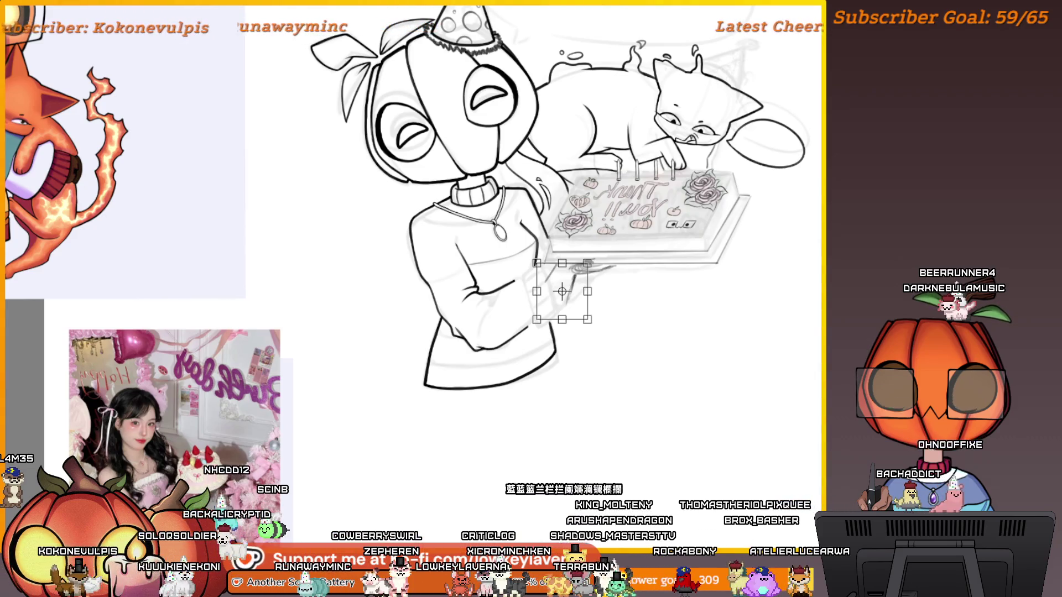
Step: Mirror the view and rotate the hand sketch beneath the cake tray to a tilted angle
key(m)
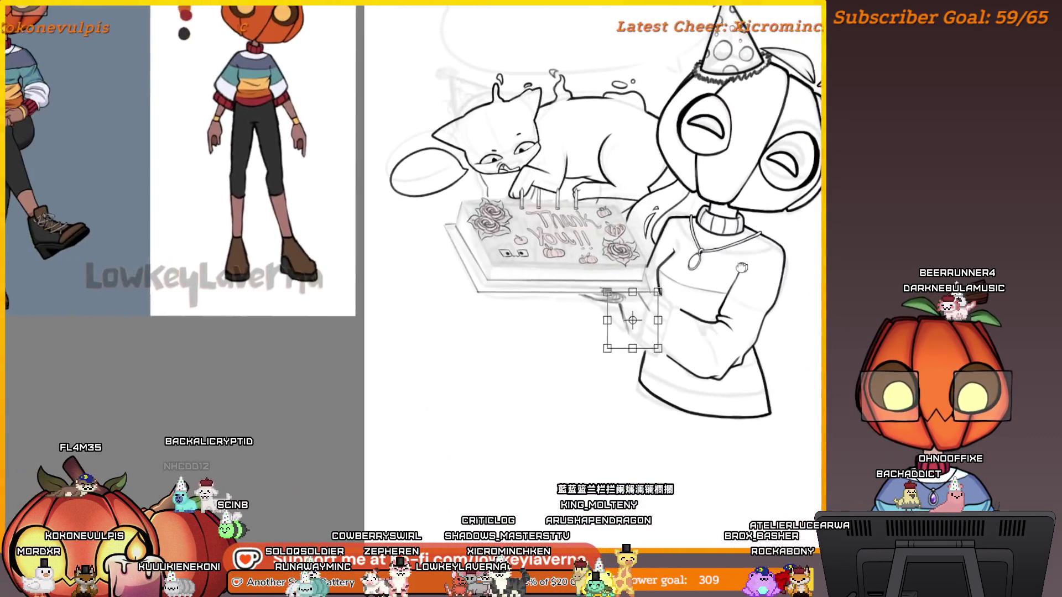
drag(614, 368, 660, 344)
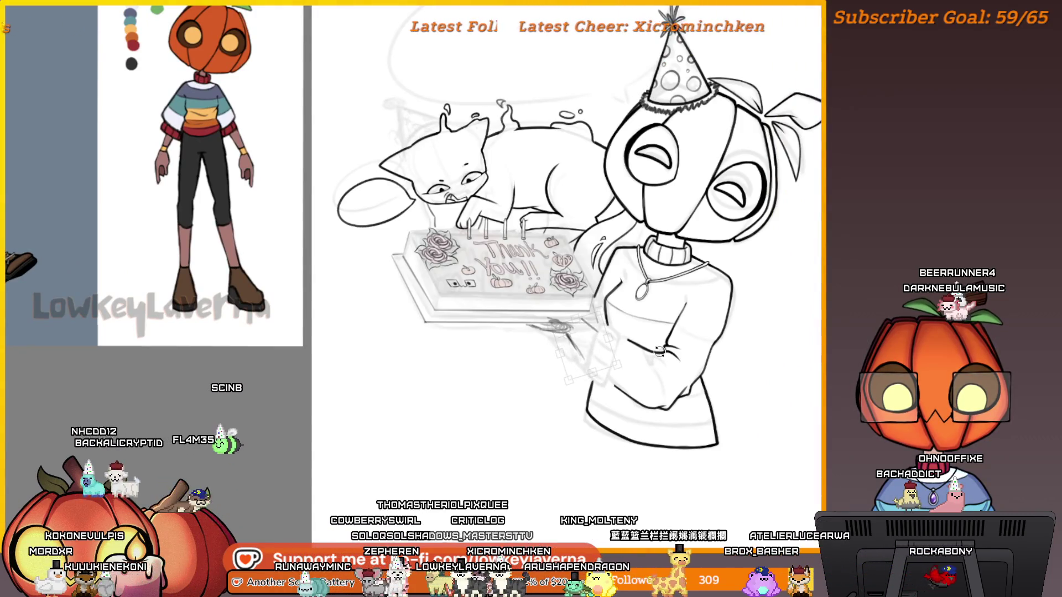
key(Return)
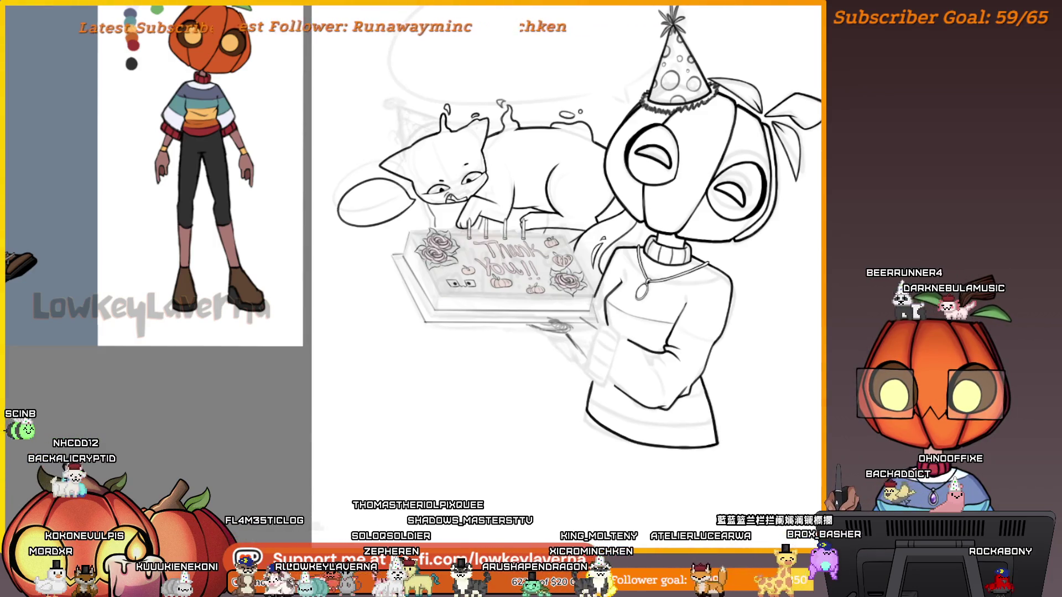
scroll(558, 325, up, 2)
scroll(531, 315, up, 3)
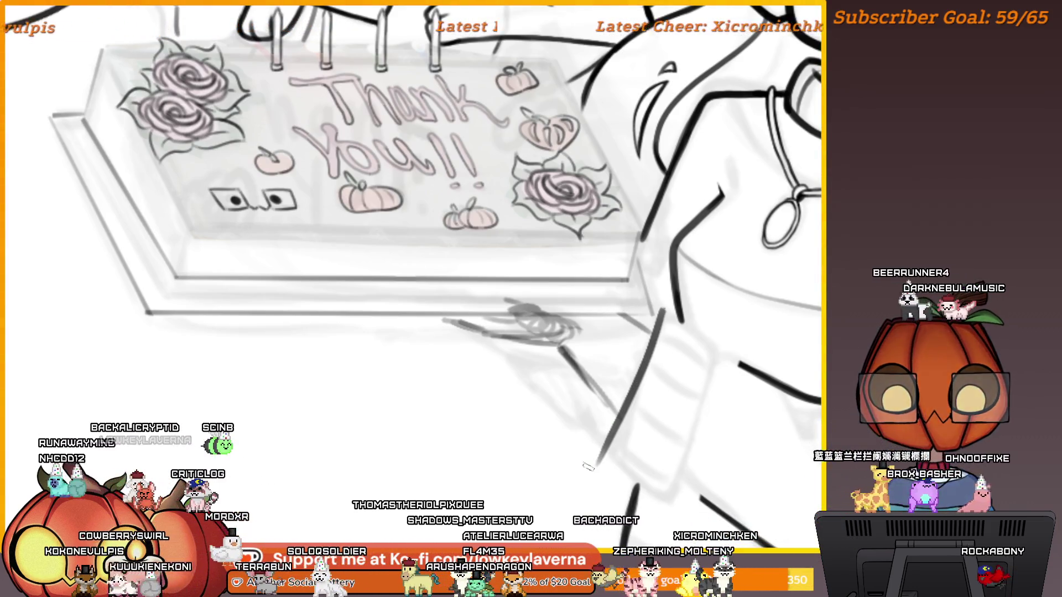
Step: Ink a shorter curved line down the sweater, replacing two overly long attempts
key(5)
scroll(664, 337, up, 4)
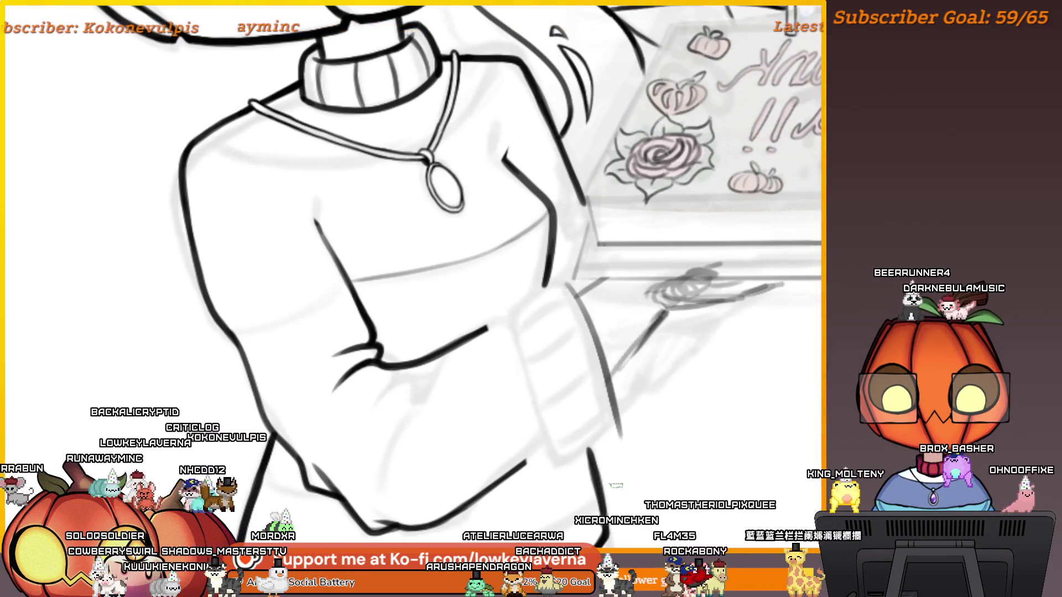
scroll(573, 308, up, 1)
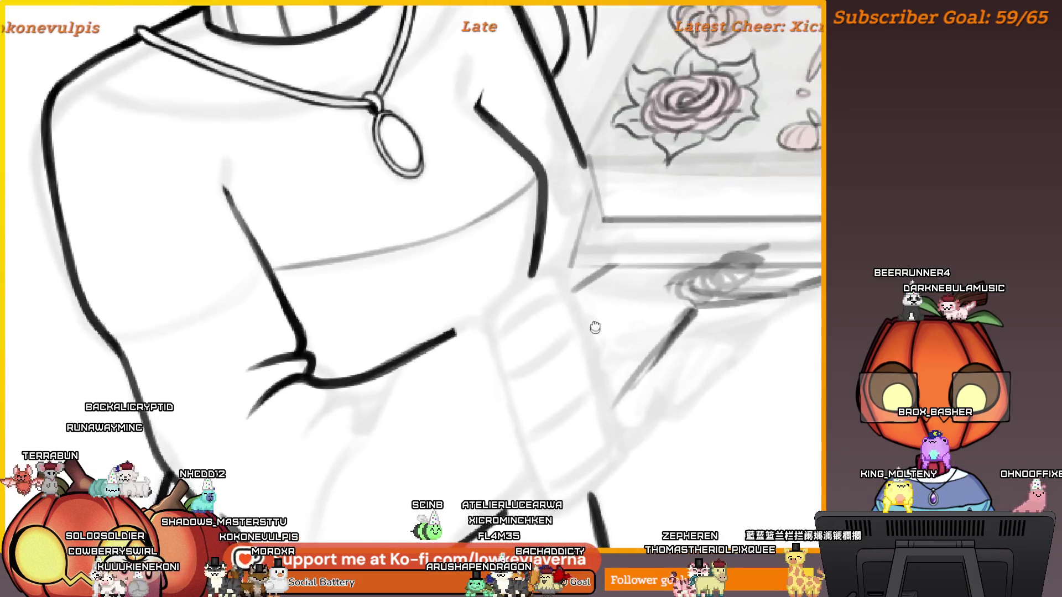
scroll(575, 309, up, 1)
drag(565, 222, 633, 430)
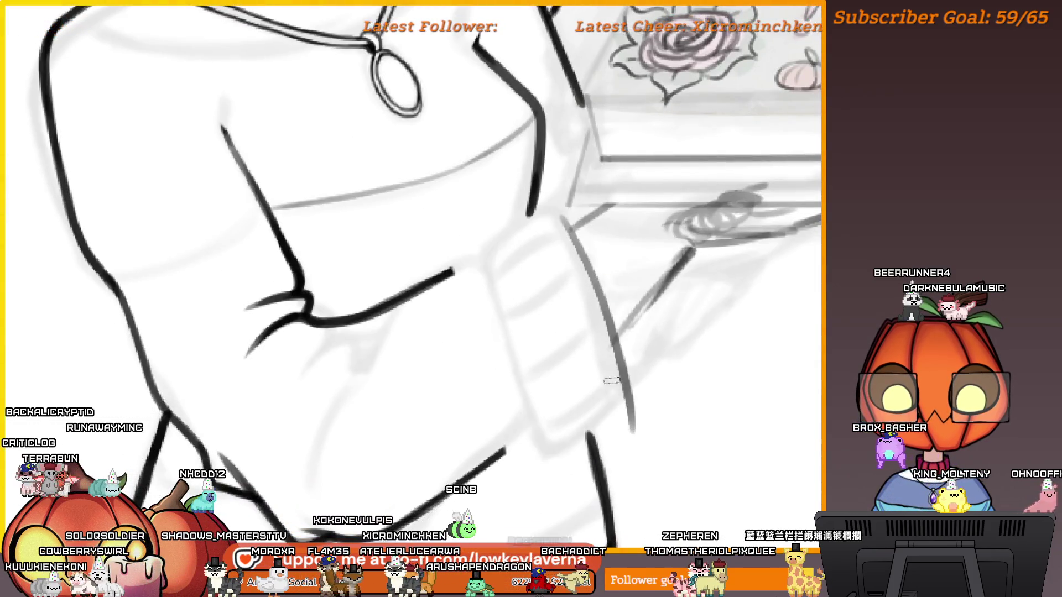
drag(561, 219, 622, 232)
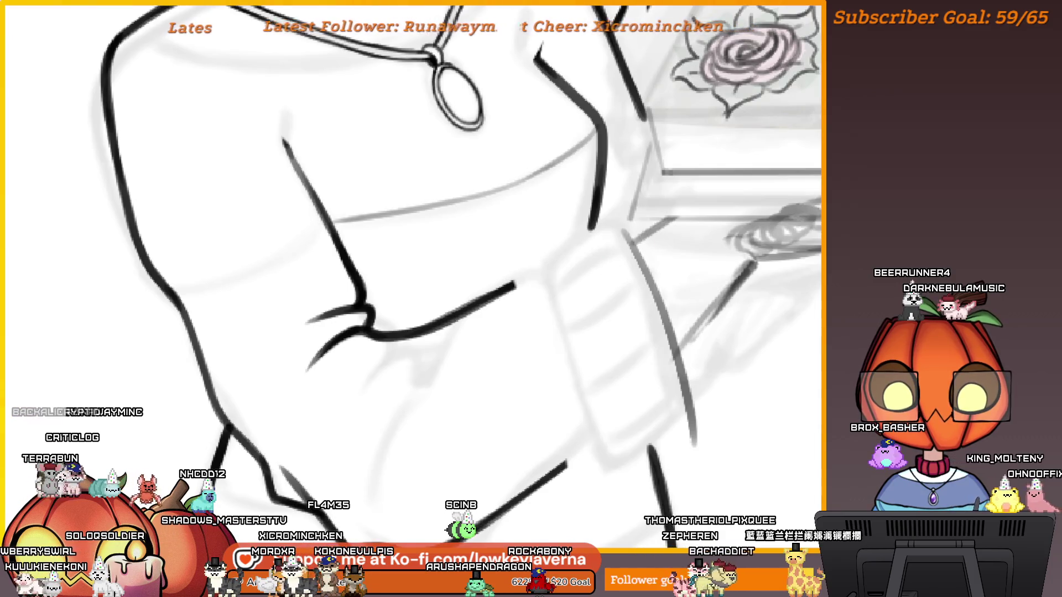
drag(650, 278, 648, 255)
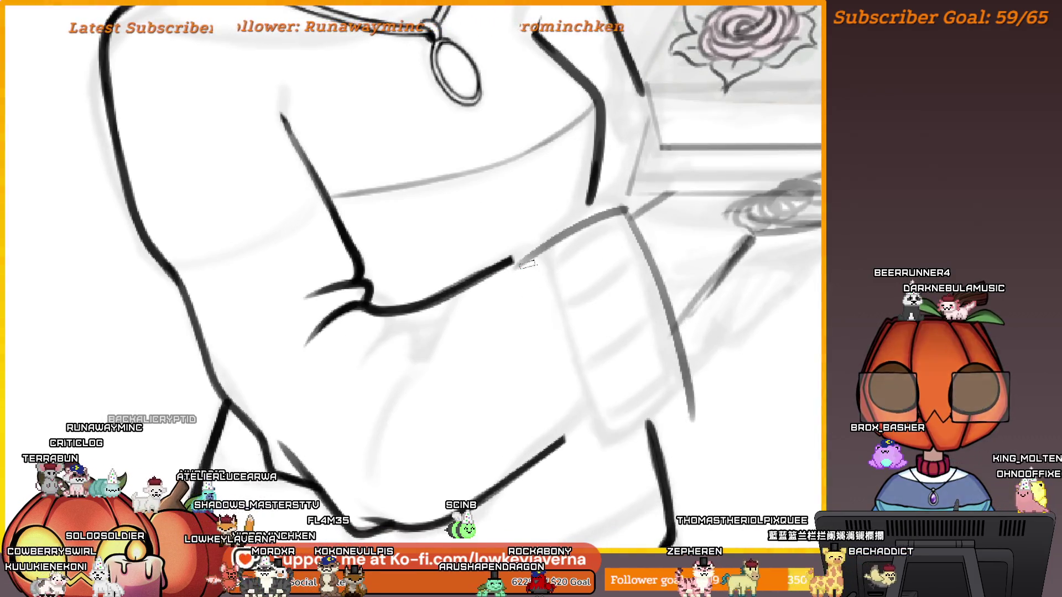
key(ctrl+z)
drag(628, 224, 675, 382)
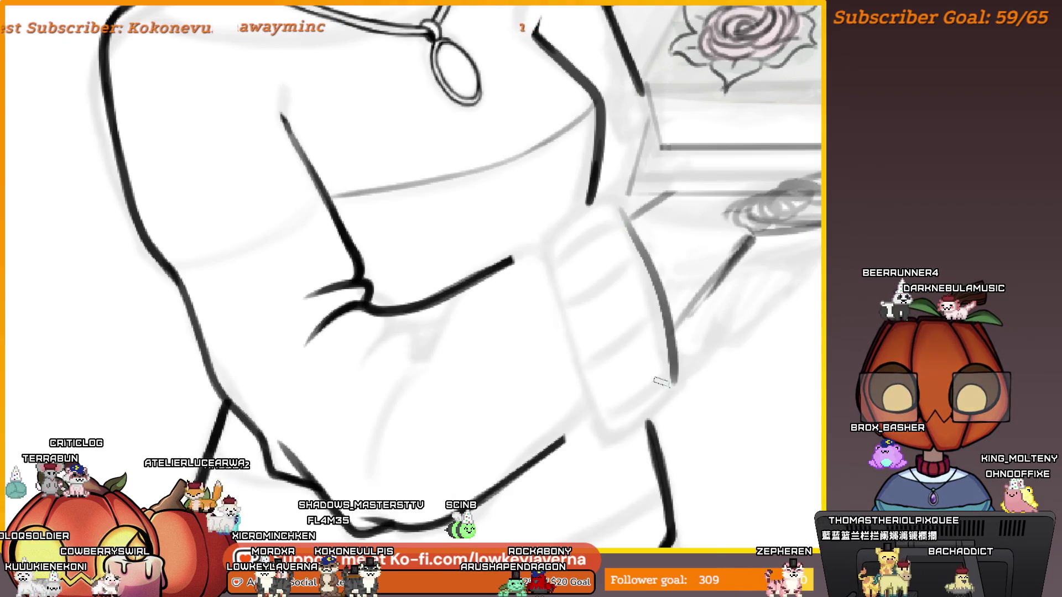
key(ctrl+z)
drag(625, 213, 676, 330)
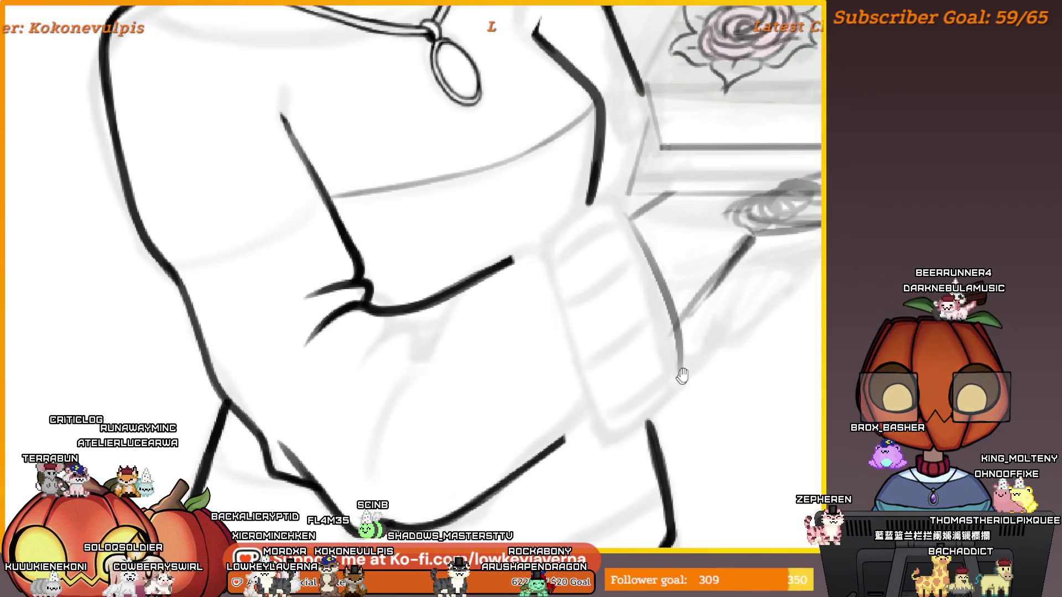
drag(681, 376, 671, 391)
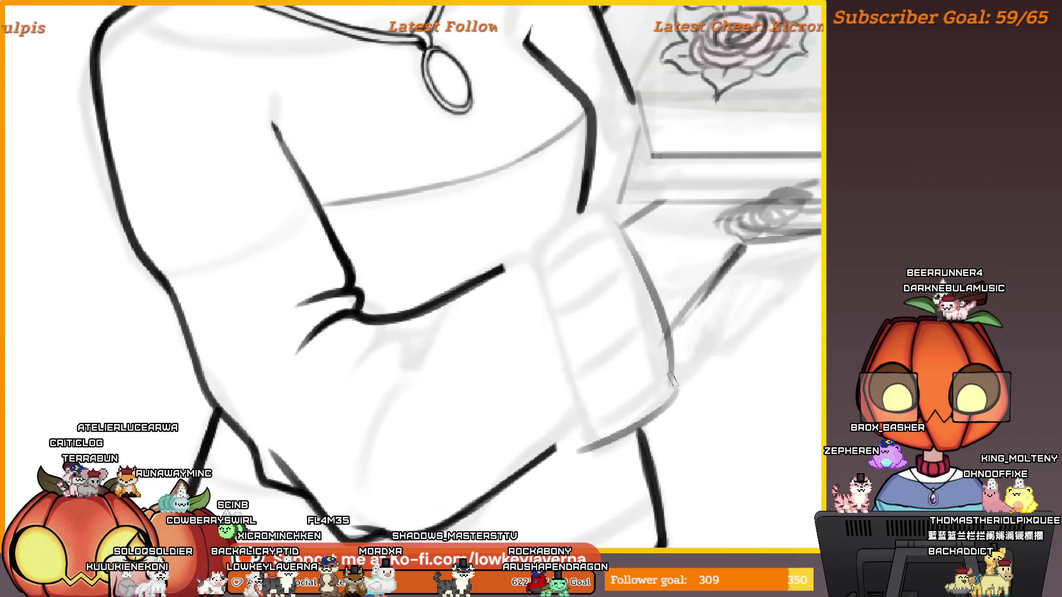
Step: In the mirrored view, replace the sleeve cuff's right-edge stroke with a fresh line
key(m)
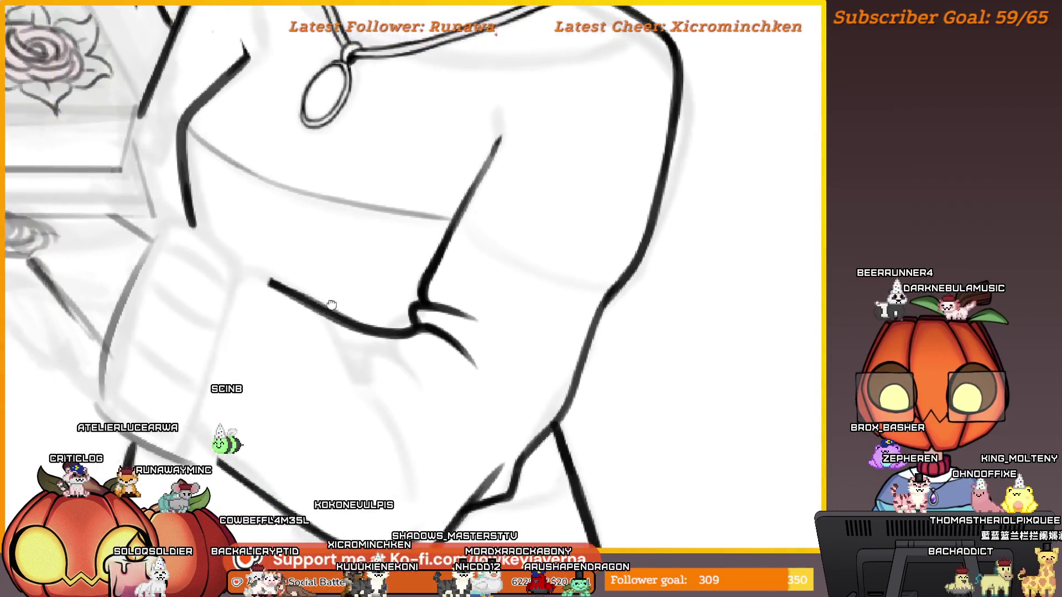
drag(270, 345, 491, 381)
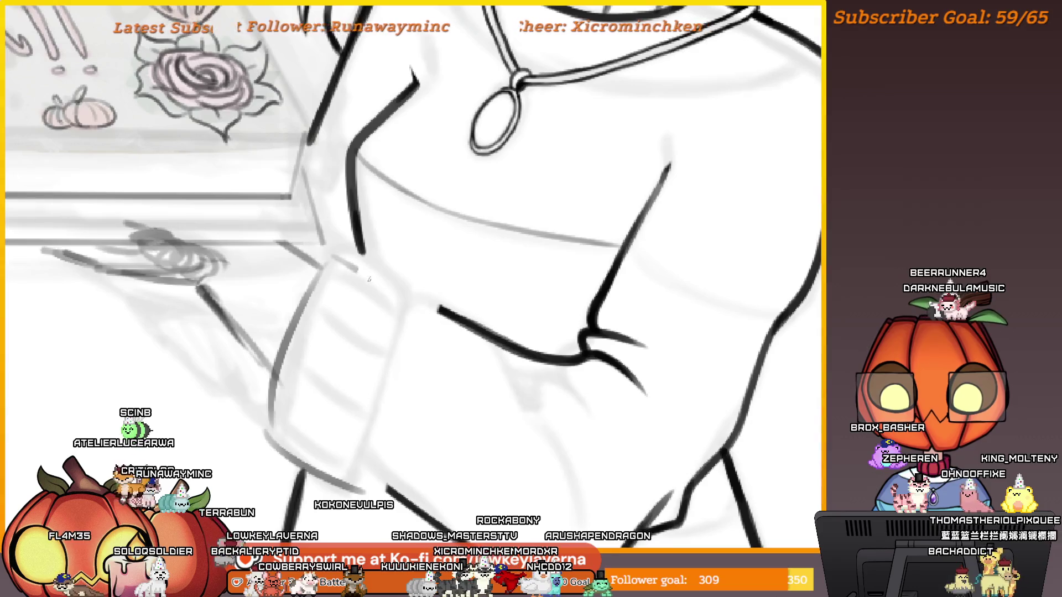
scroll(397, 308, down, 2)
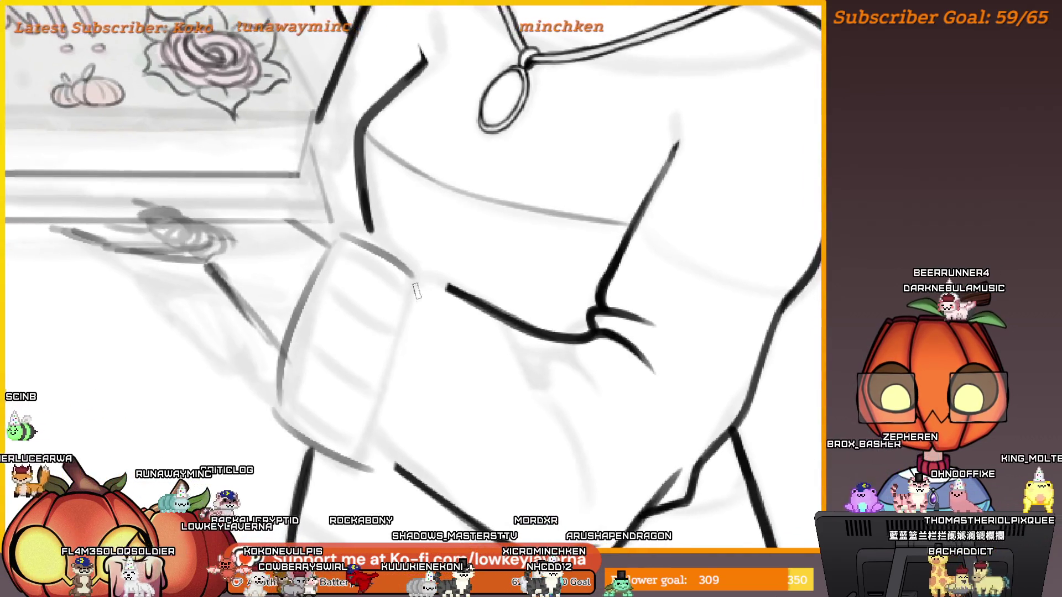
scroll(395, 271, down, 1)
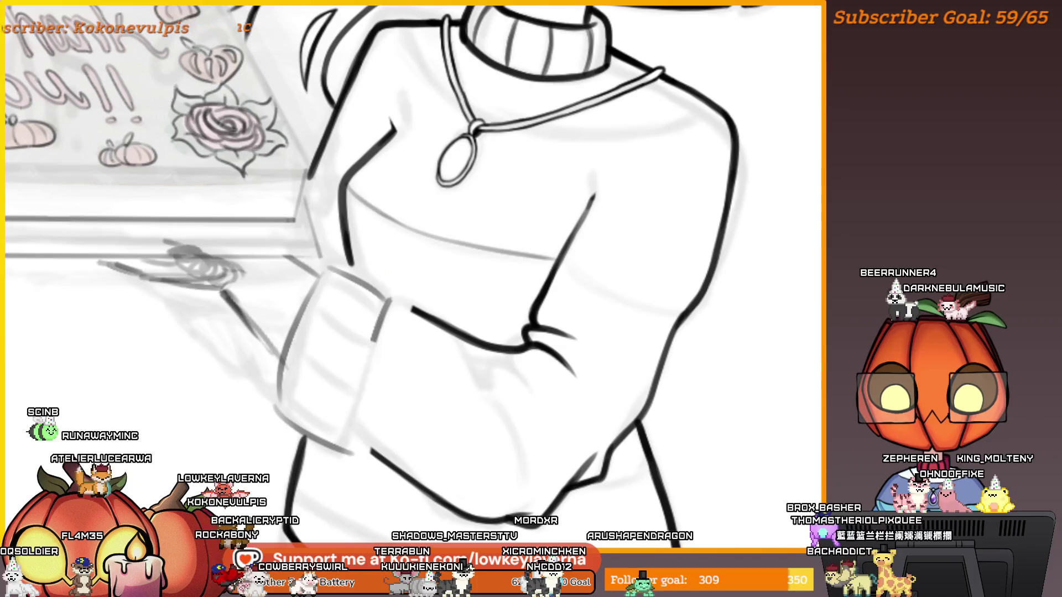
key(ctrl+z)
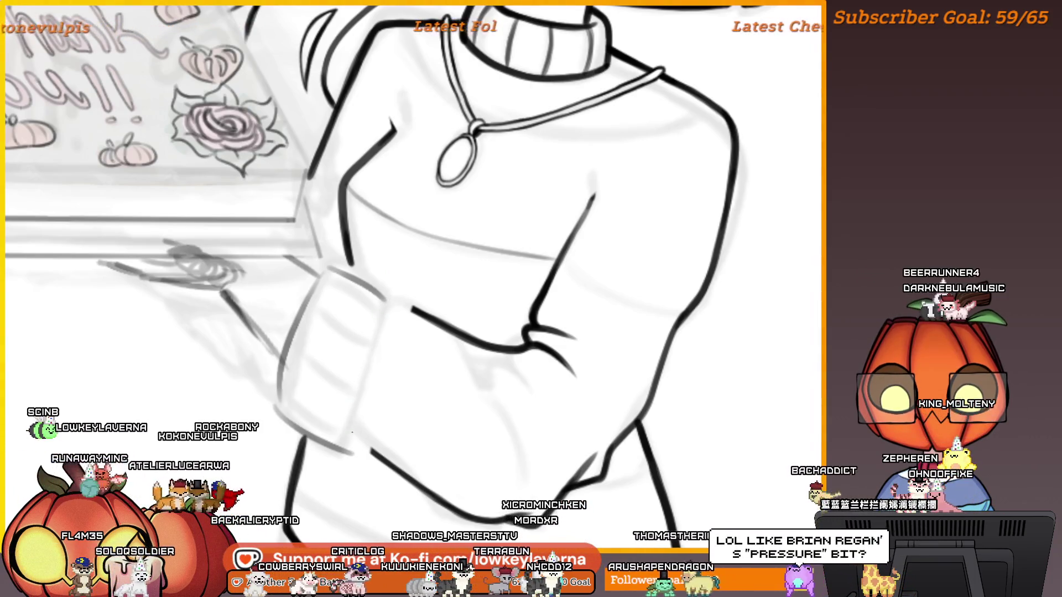
drag(350, 430, 380, 314)
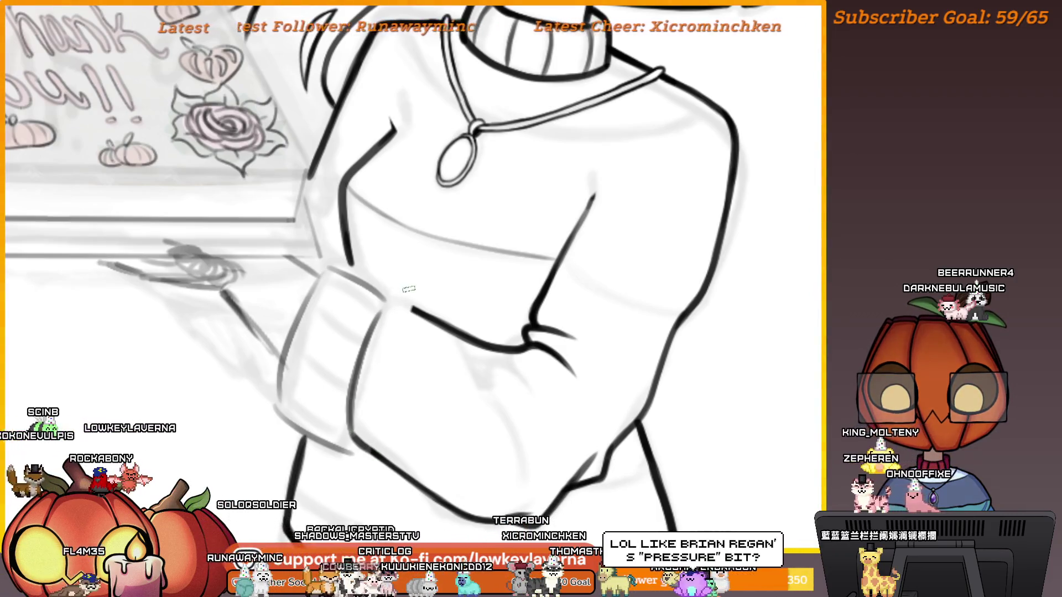
scroll(409, 288, down, 2)
drag(422, 256, 443, 285)
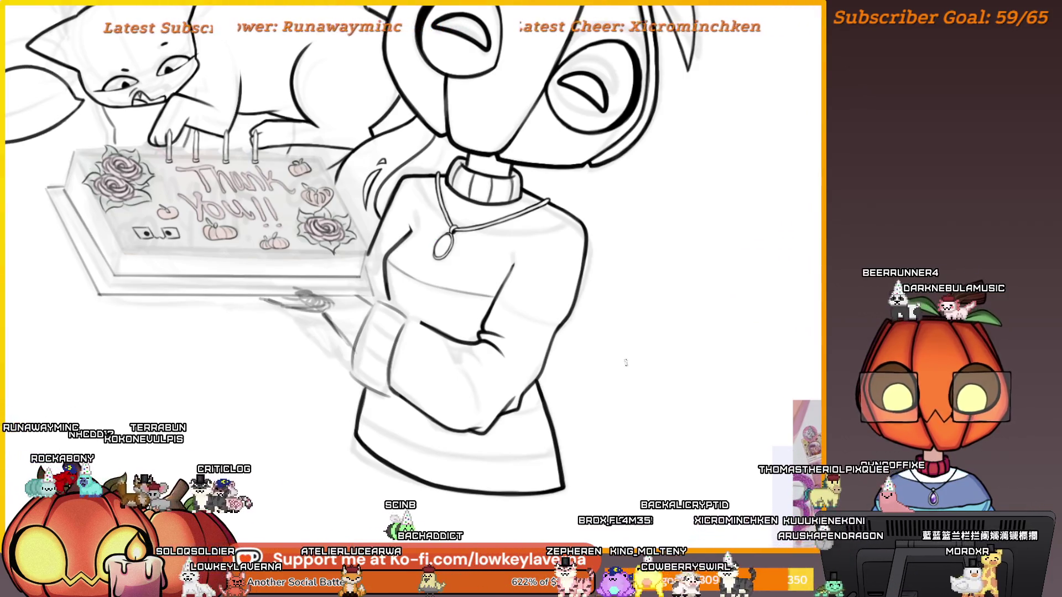
Step: Flip the canvas horizontally and recentre on the mirrored figure to check proportions
key(m)
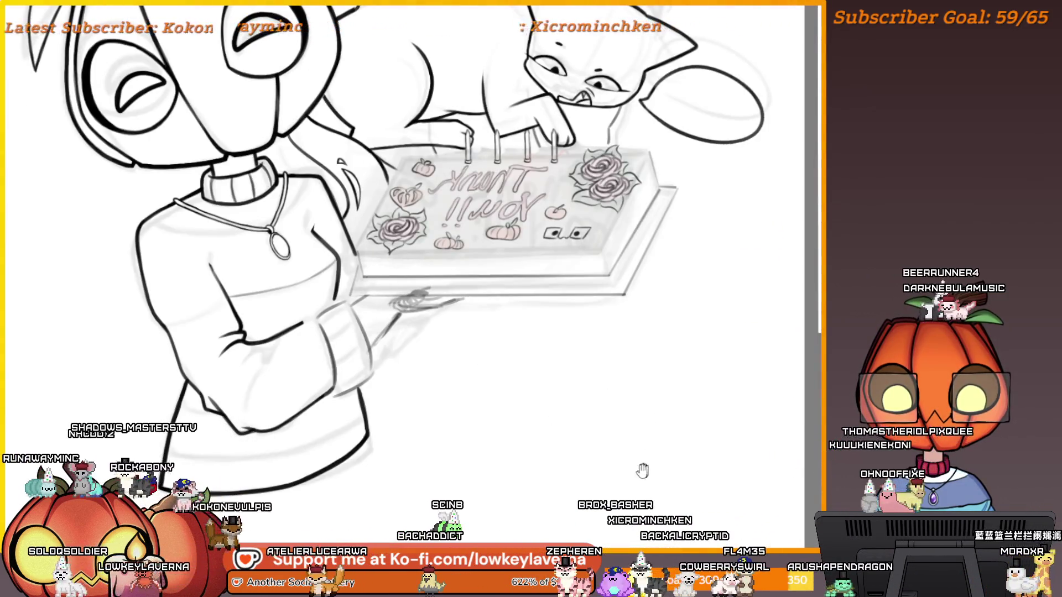
drag(551, 468, 645, 477)
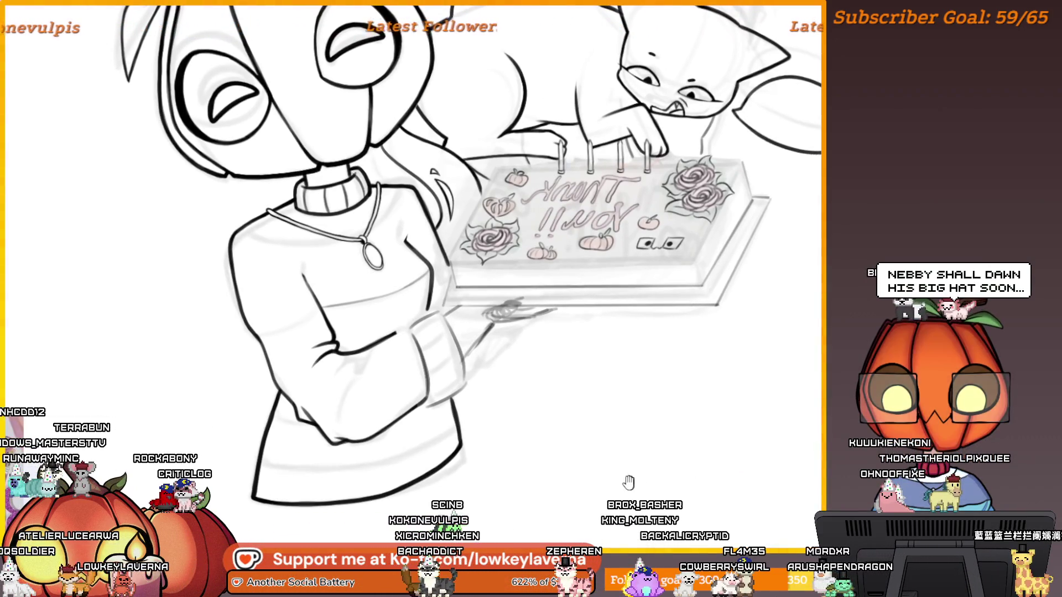
drag(622, 481, 632, 465)
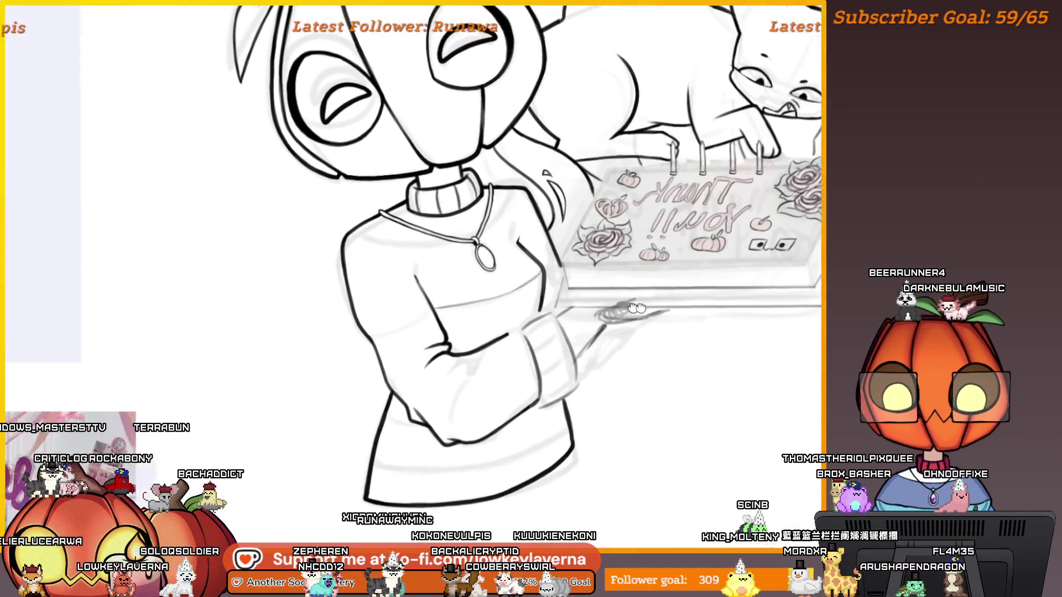
scroll(531, 303, up, 3)
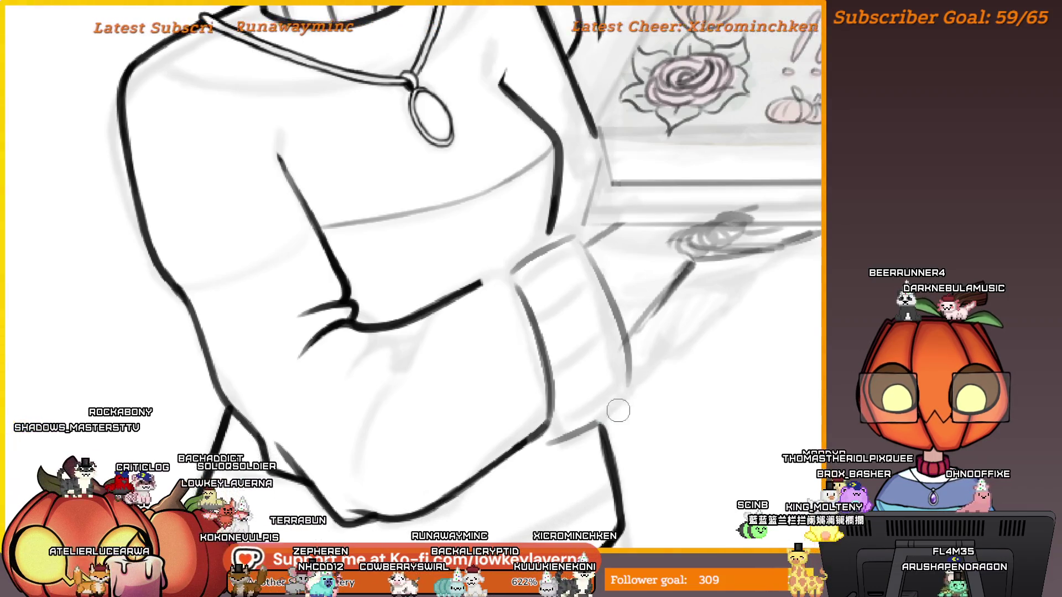
Step: Stroke bold ink over the cuff's bottom edge, then review the crossed arm and whole figure
drag(660, 368, 647, 379)
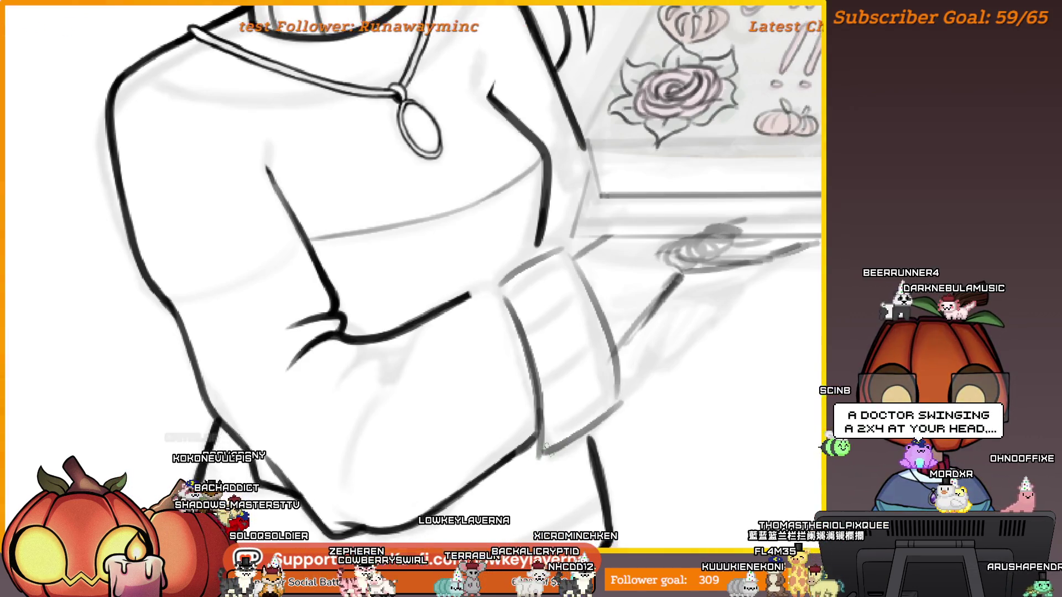
drag(545, 450, 610, 410)
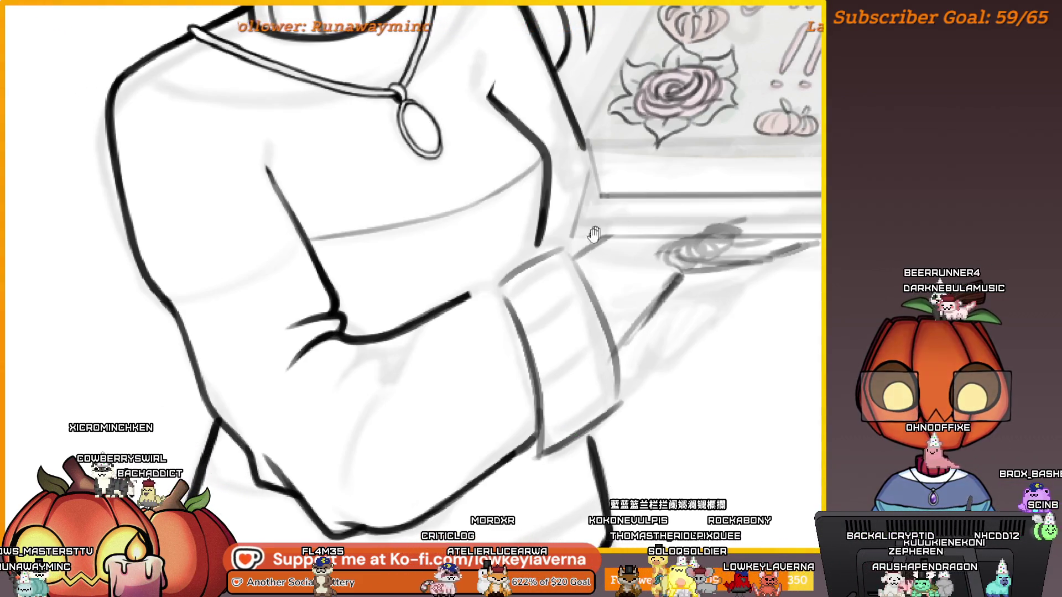
drag(580, 248, 701, 317)
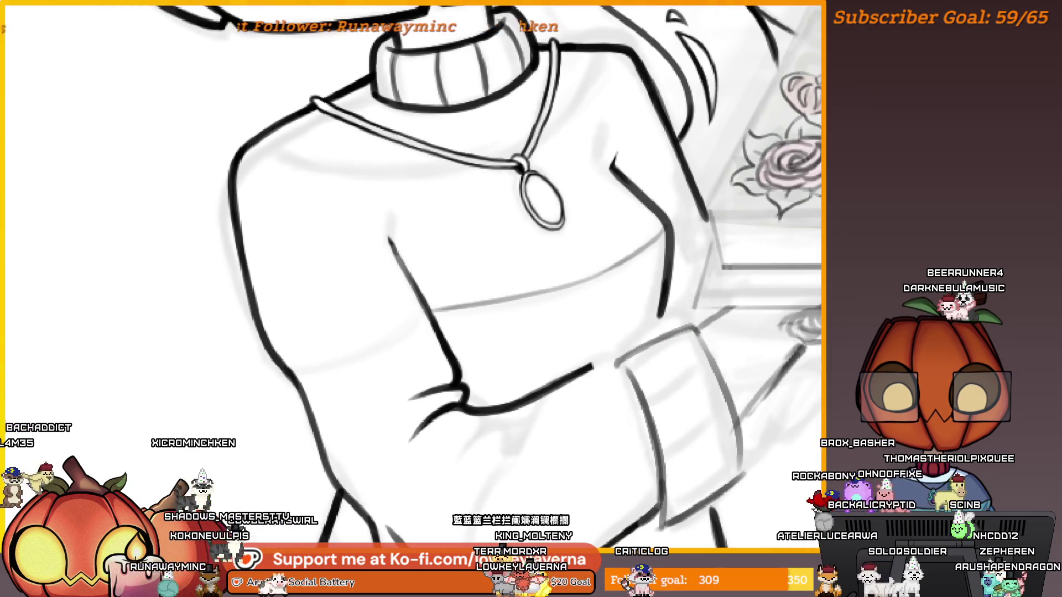
drag(412, 298, 490, 252)
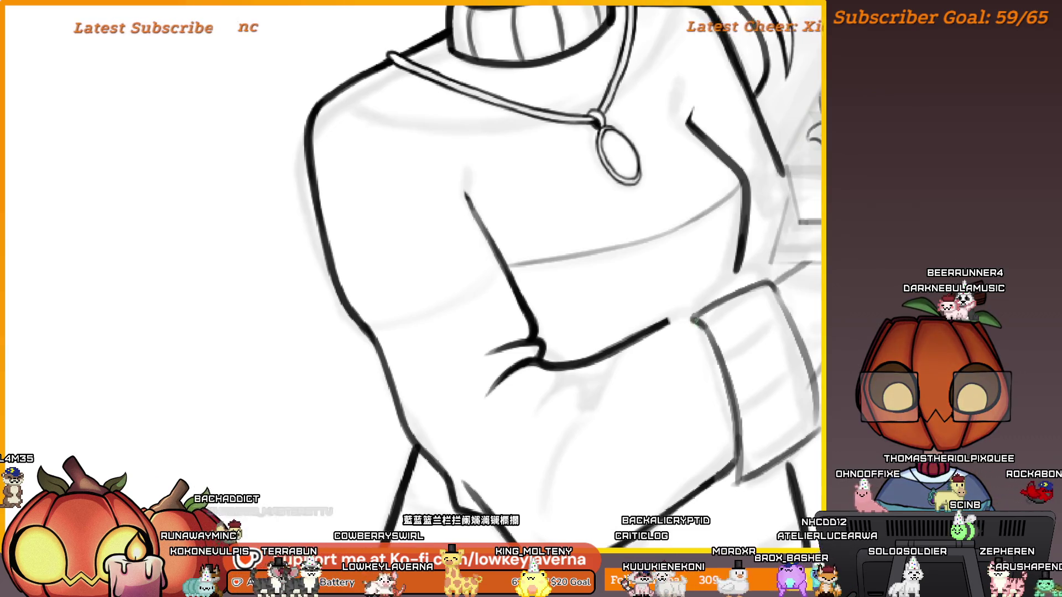
drag(705, 319, 731, 306)
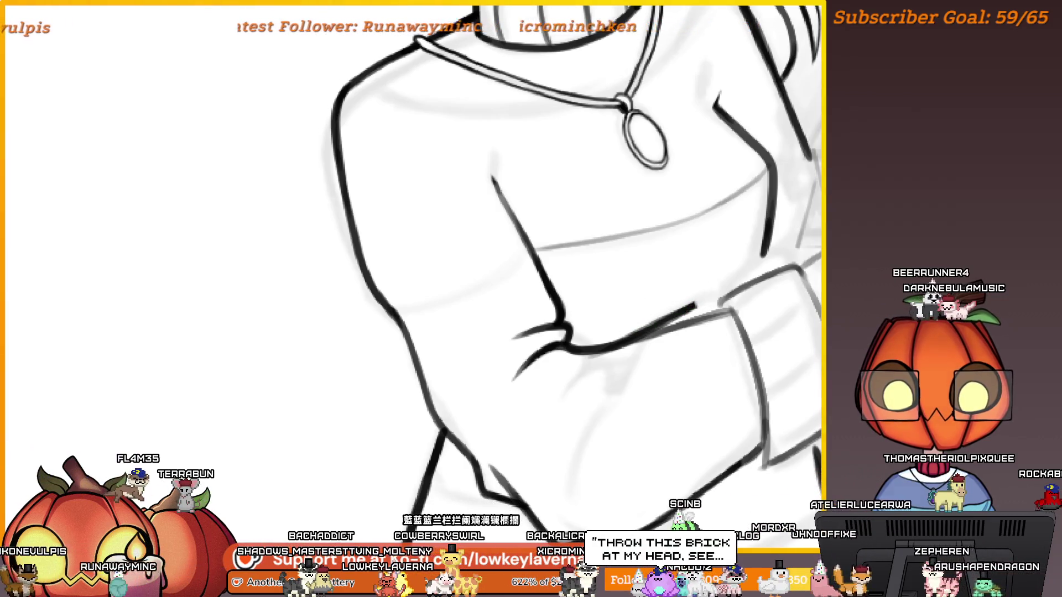
scroll(809, 295, down, 3)
drag(809, 295, 678, 365)
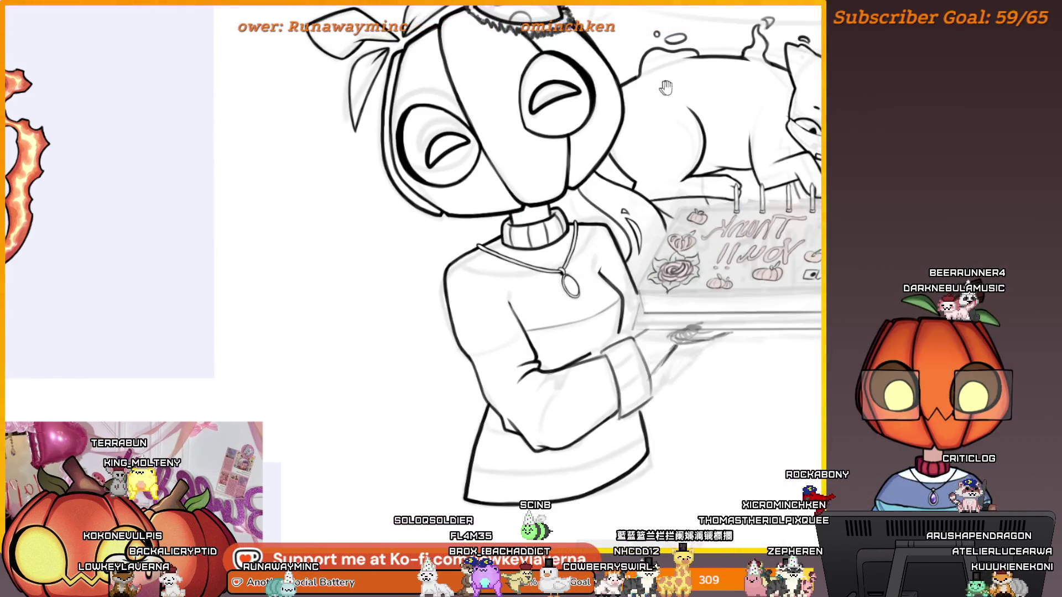
Step: Re-ink the arm crease line thick and dark, keeping that stroke after undo and redo
scroll(688, 308, up, 5)
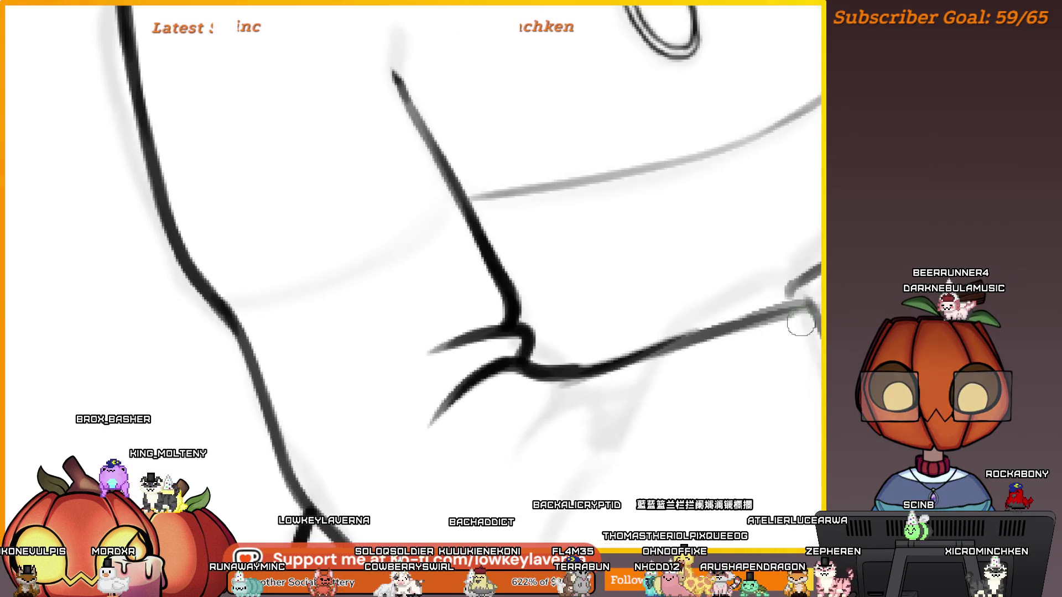
drag(800, 324, 491, 408)
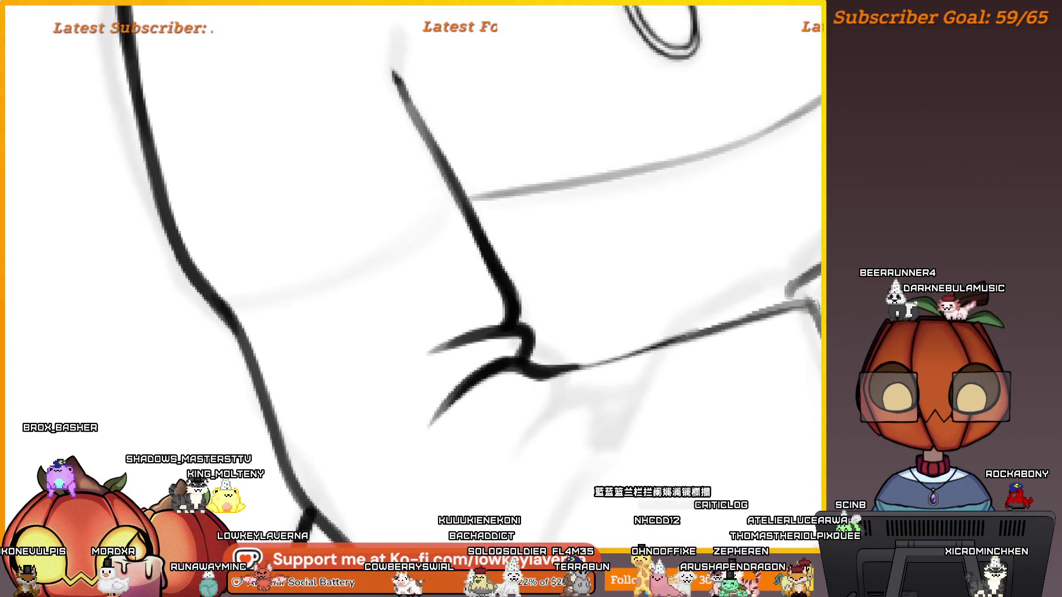
drag(802, 304, 578, 365)
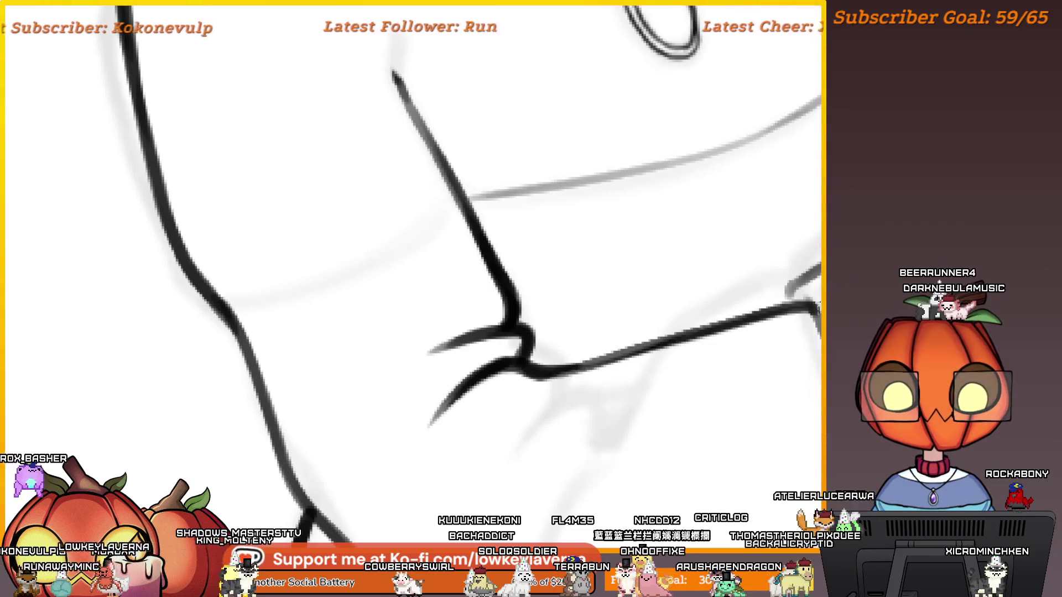
key(ctrl+z)
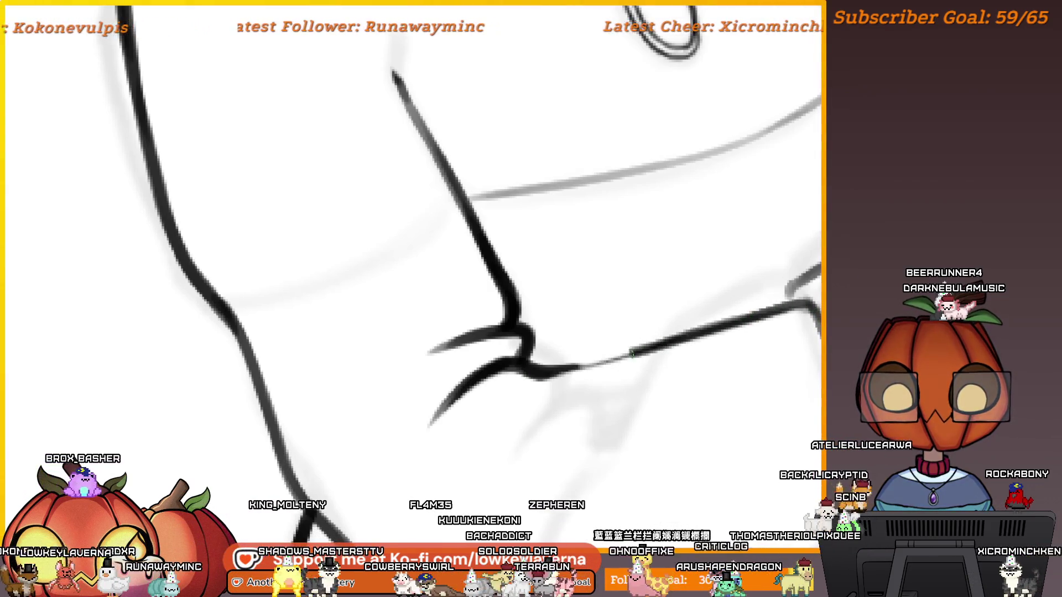
key(ctrl+y)
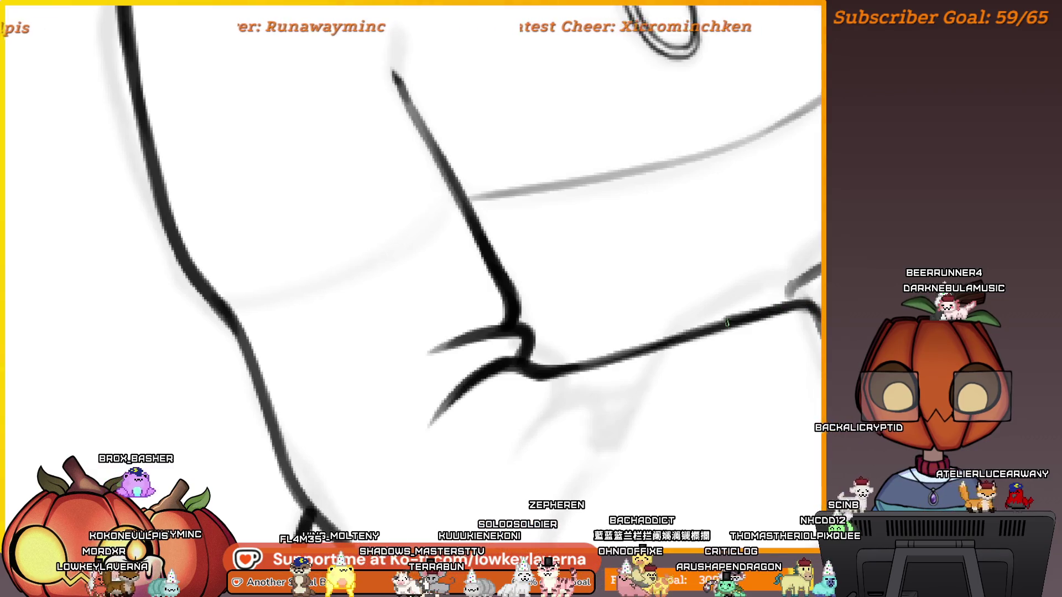
drag(692, 317, 641, 396)
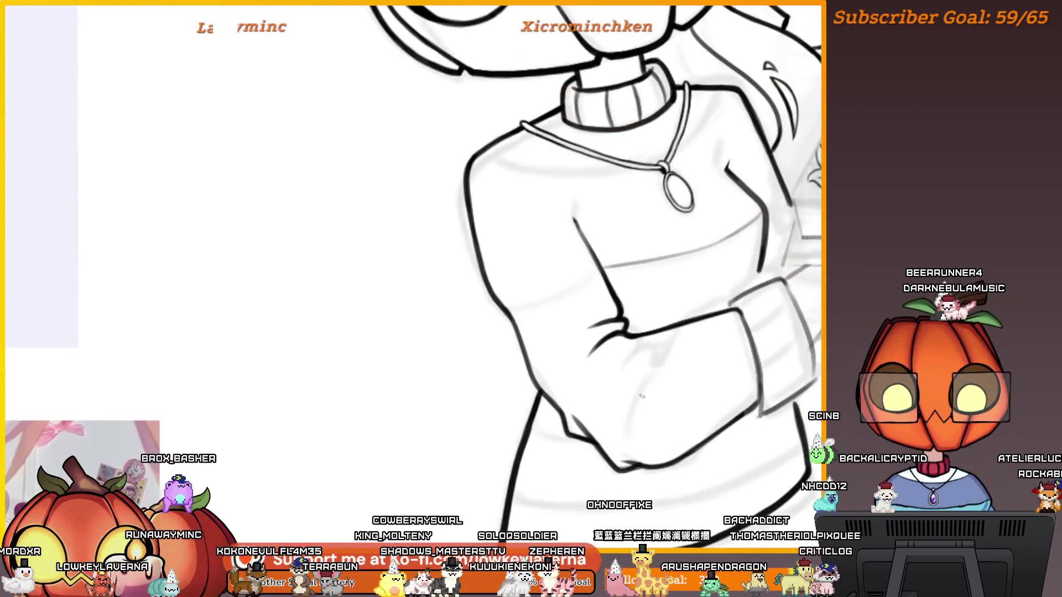
Step: Erase faint sketch lines near the cuff, part of the sleeve's bottom line and elbow strokes
drag(733, 314, 652, 340)
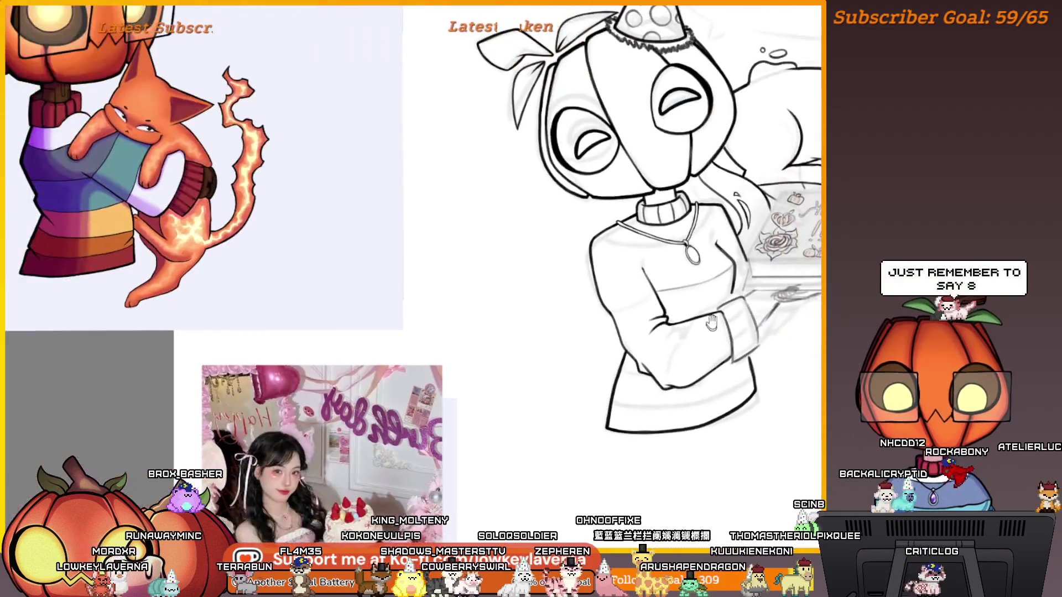
scroll(651, 340, up, 3)
scroll(555, 347, up, 3)
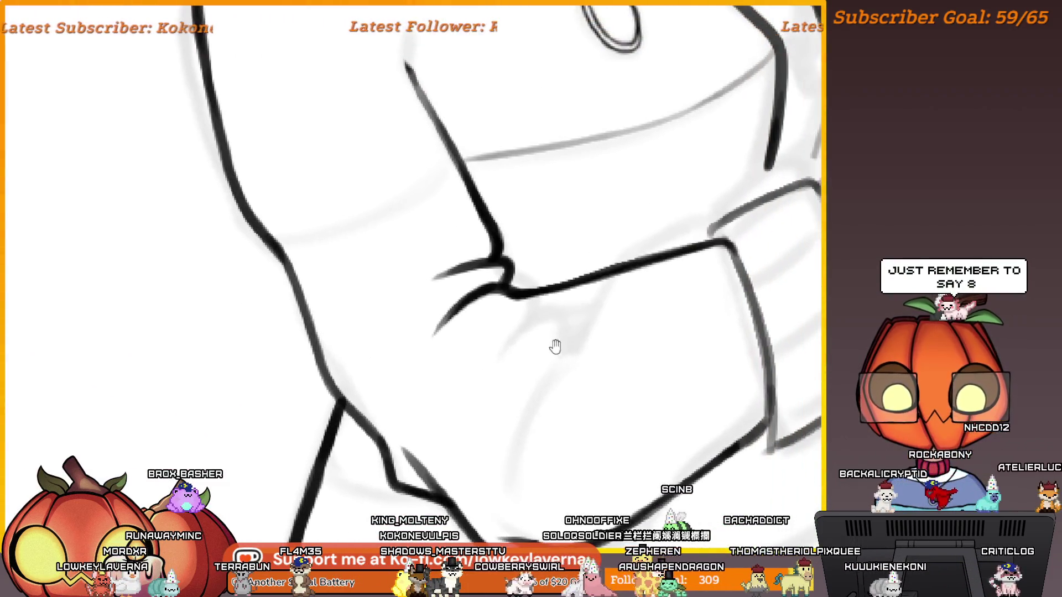
drag(545, 400, 499, 394)
drag(489, 312, 495, 331)
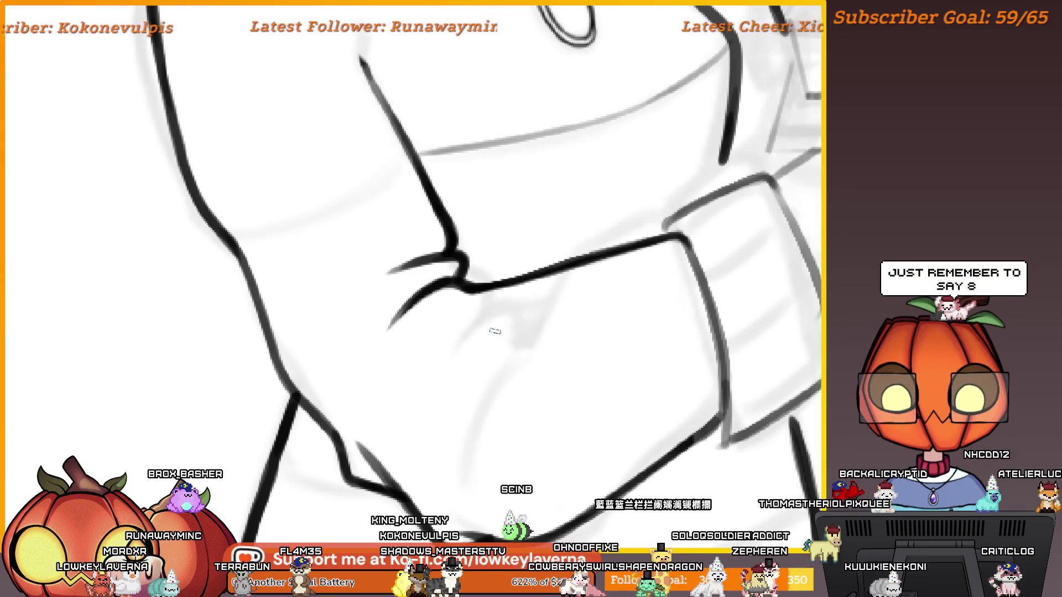
scroll(468, 394, down, 5)
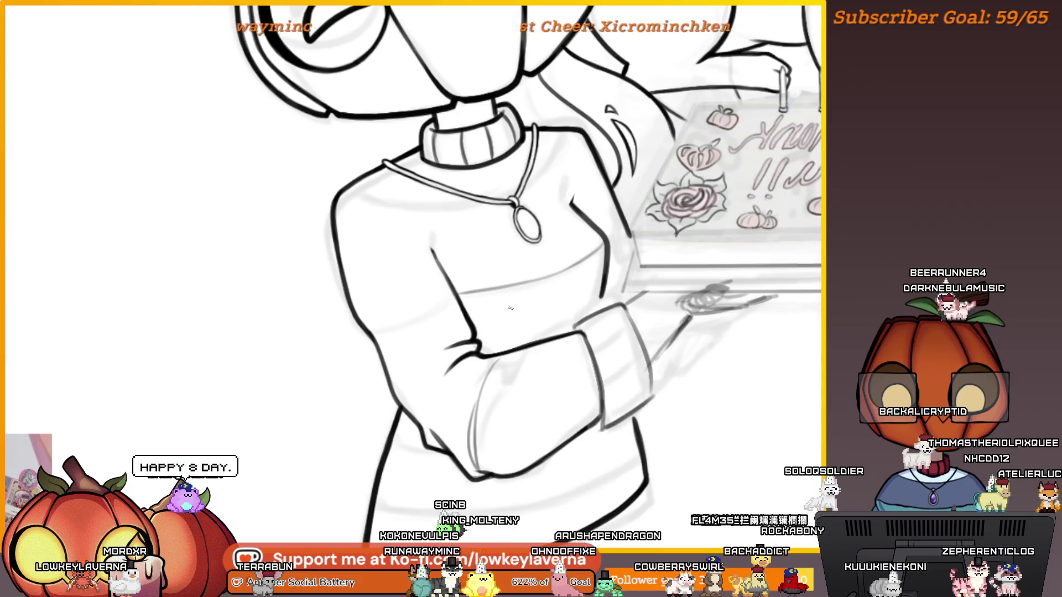
scroll(493, 349, up, 2)
scroll(492, 349, down, 2)
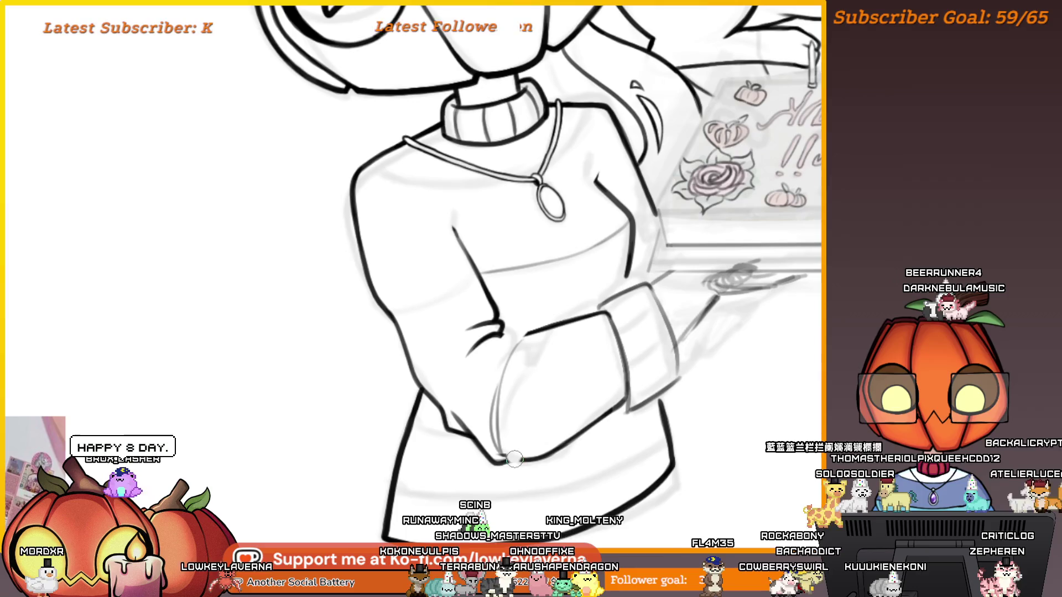
drag(509, 451, 475, 435)
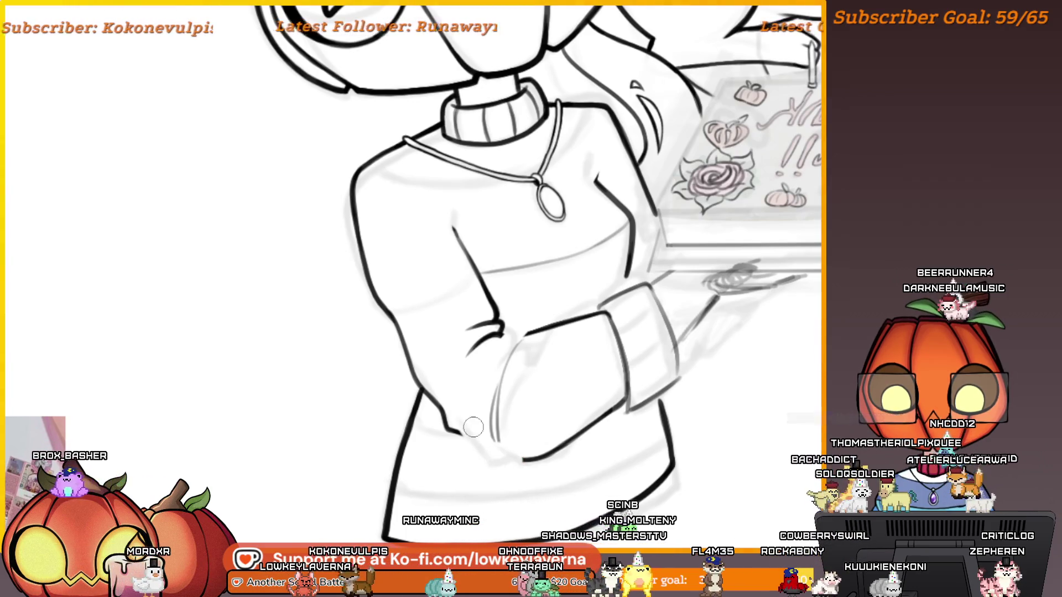
scroll(520, 335, up, 1)
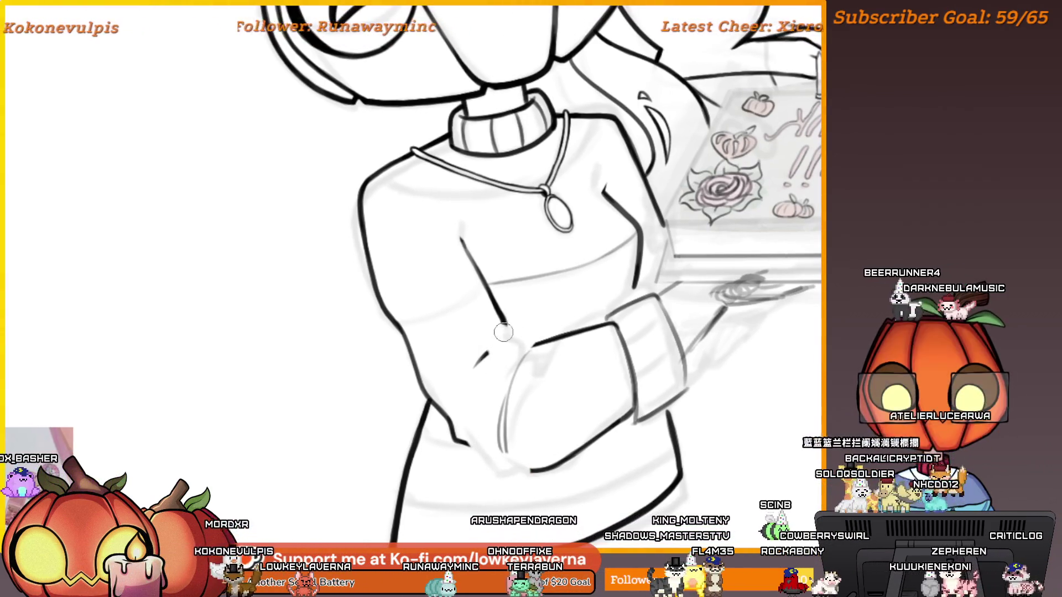
drag(509, 335, 479, 362)
scroll(536, 341, up, 4)
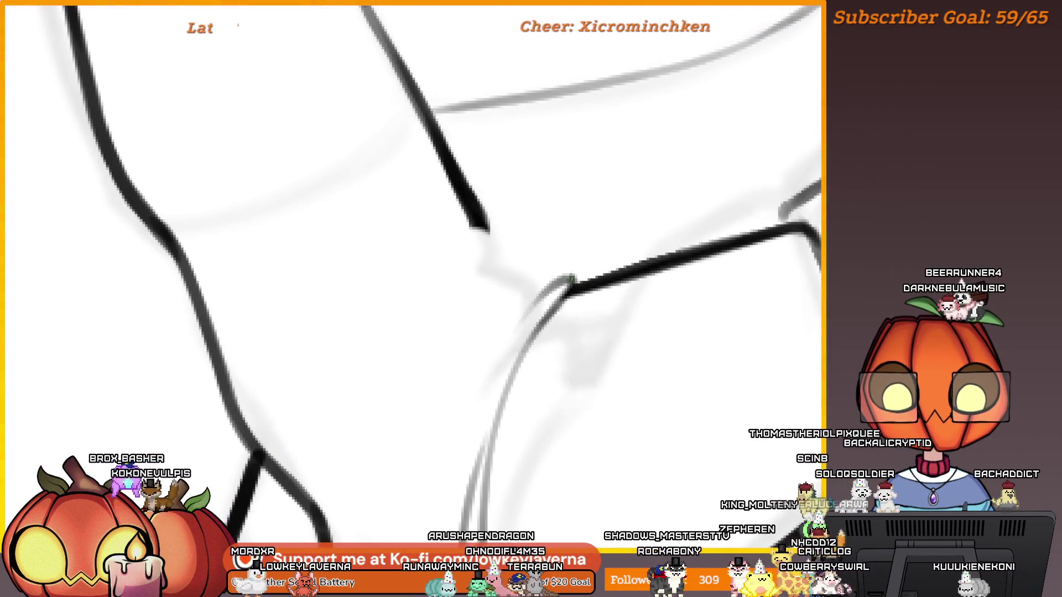
Step: Ink a dark curved line down from the sleeve corner, then view the whole figure
mouse_move(531, 264)
mouse_down()
mouse_move(618, 301)
mouse_move(482, 495)
mouse_up()
key(ctrl+z)
drag(636, 315, 482, 498)
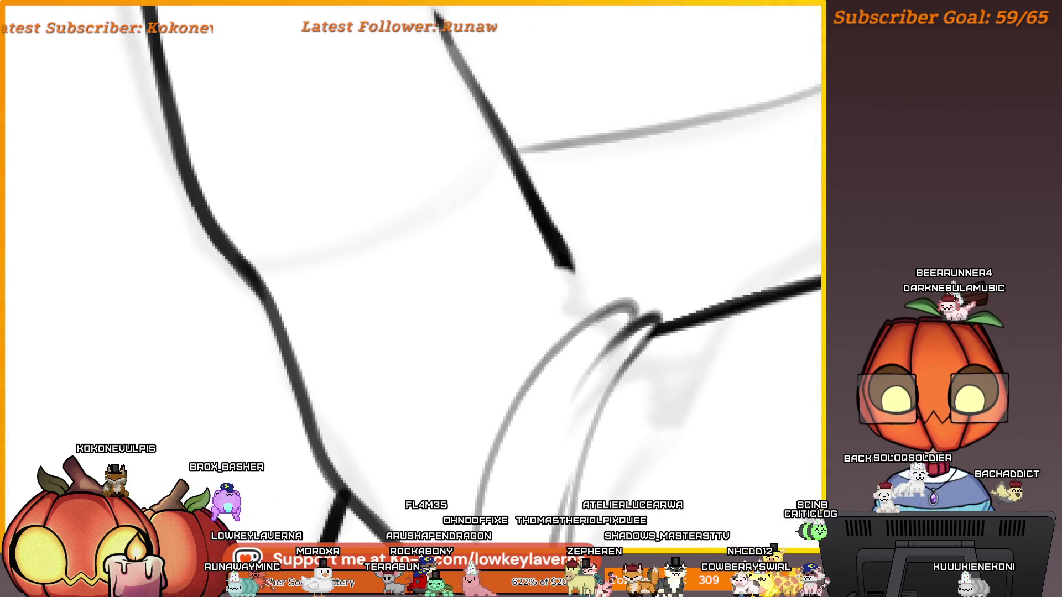
drag(630, 306, 502, 471)
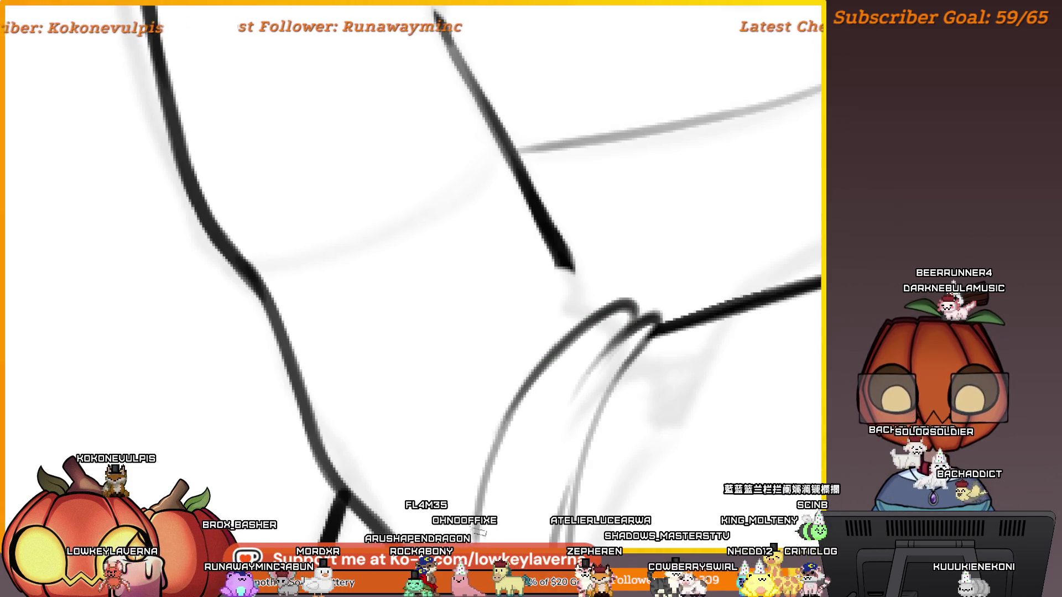
scroll(535, 382, down, 5)
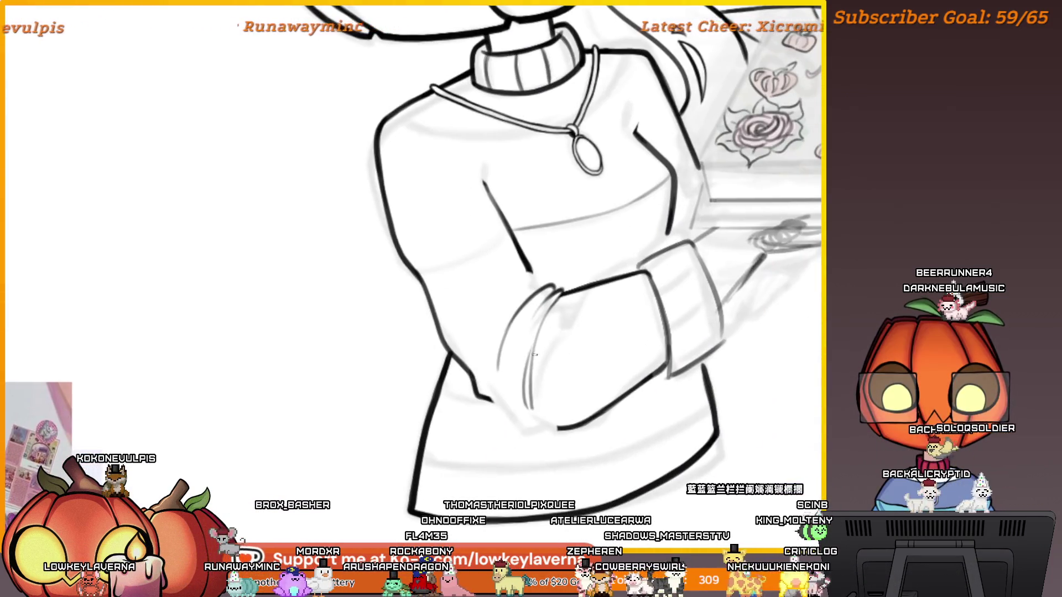
scroll(535, 355, up, 3)
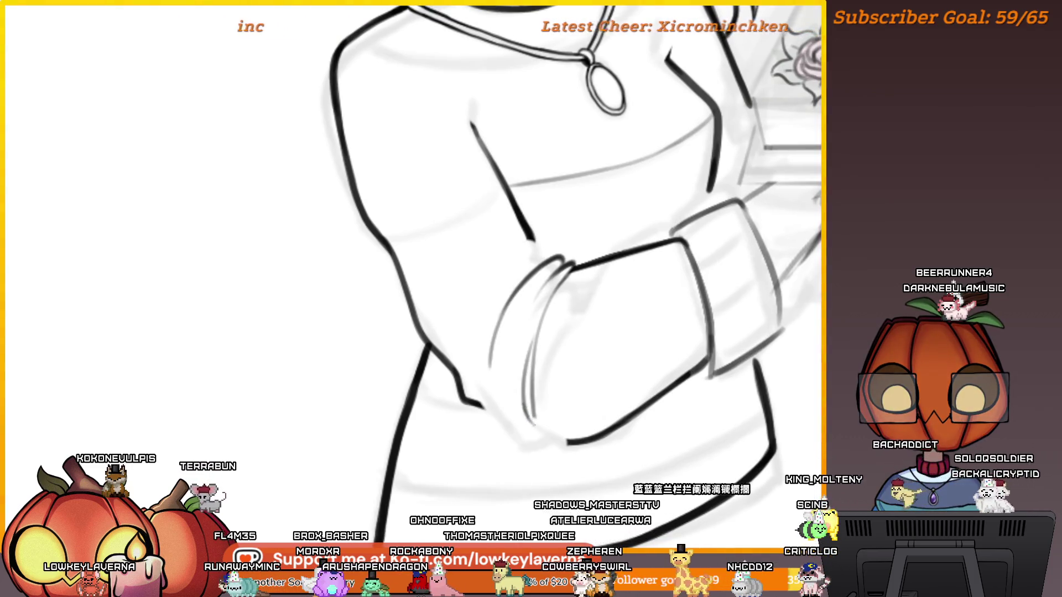
drag(531, 402, 556, 427)
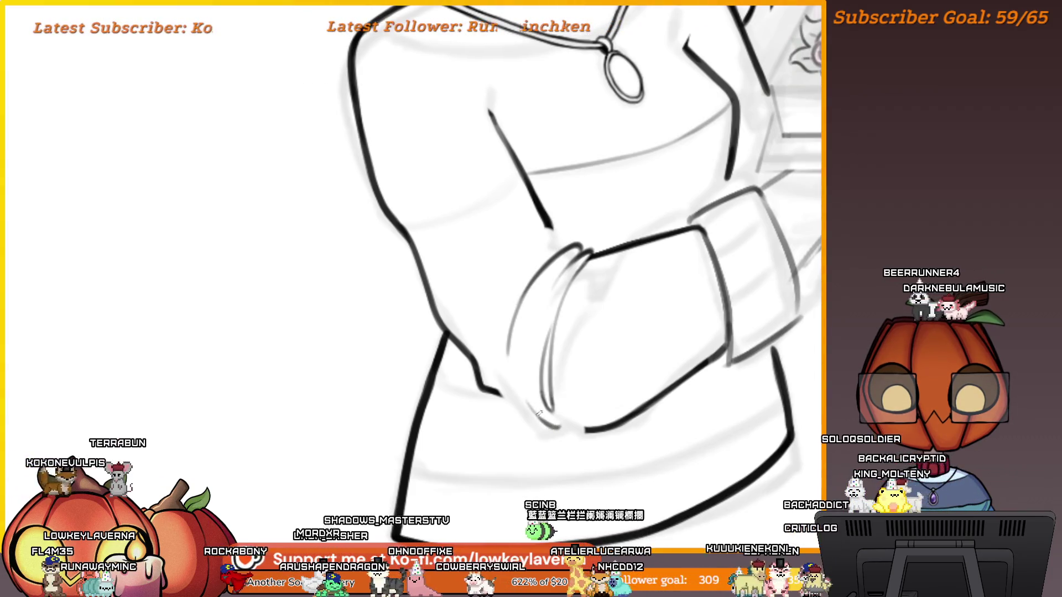
drag(535, 290, 504, 295)
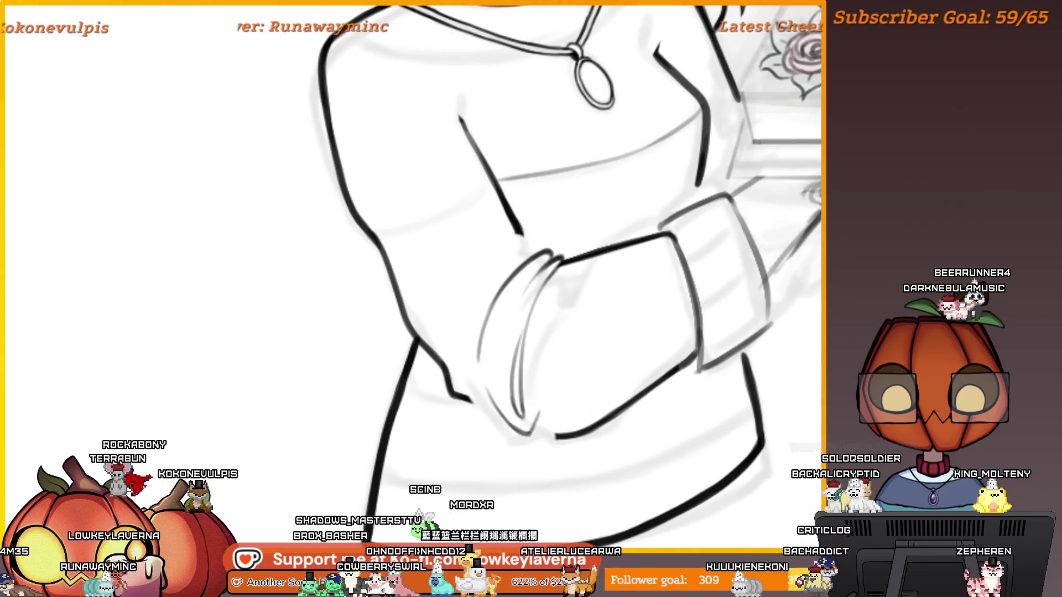
scroll(541, 332, down, 5)
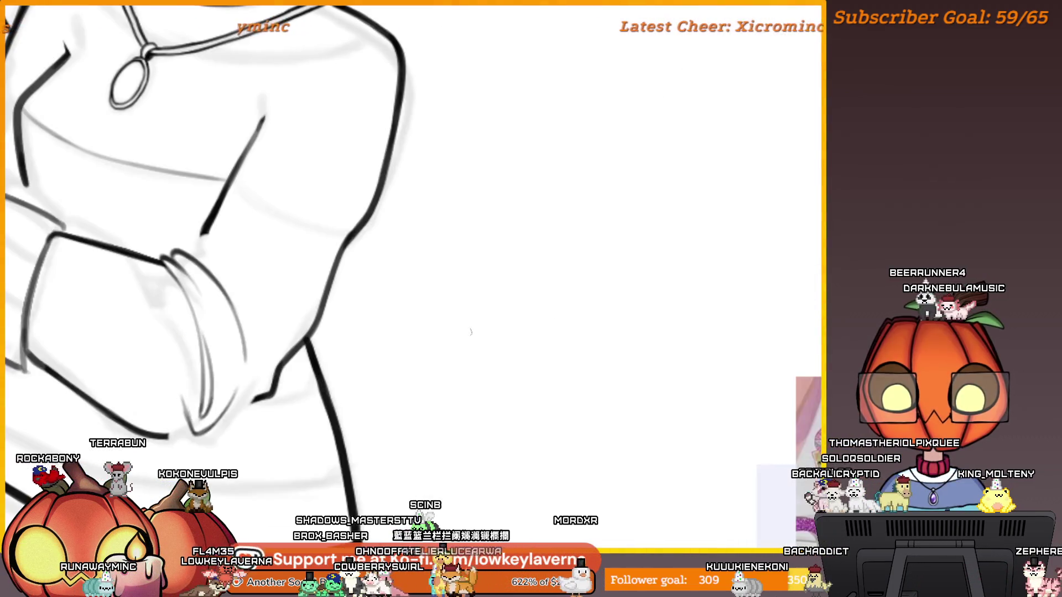
scroll(553, 360, up, 2)
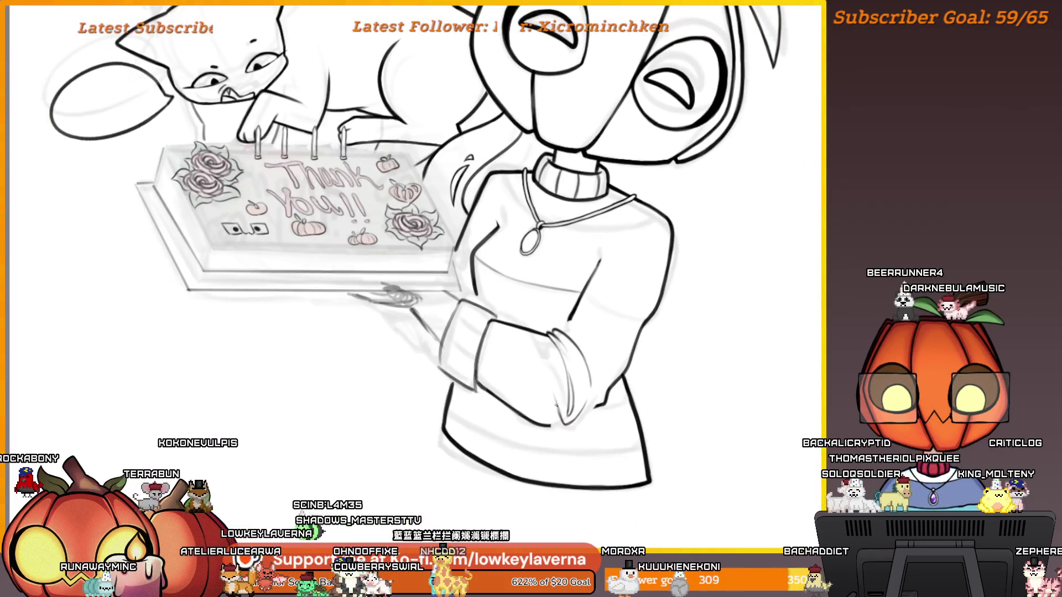
Step: Mirror the canvas and inspect the sleeve cuff and sweater to check the drawing
key(m)
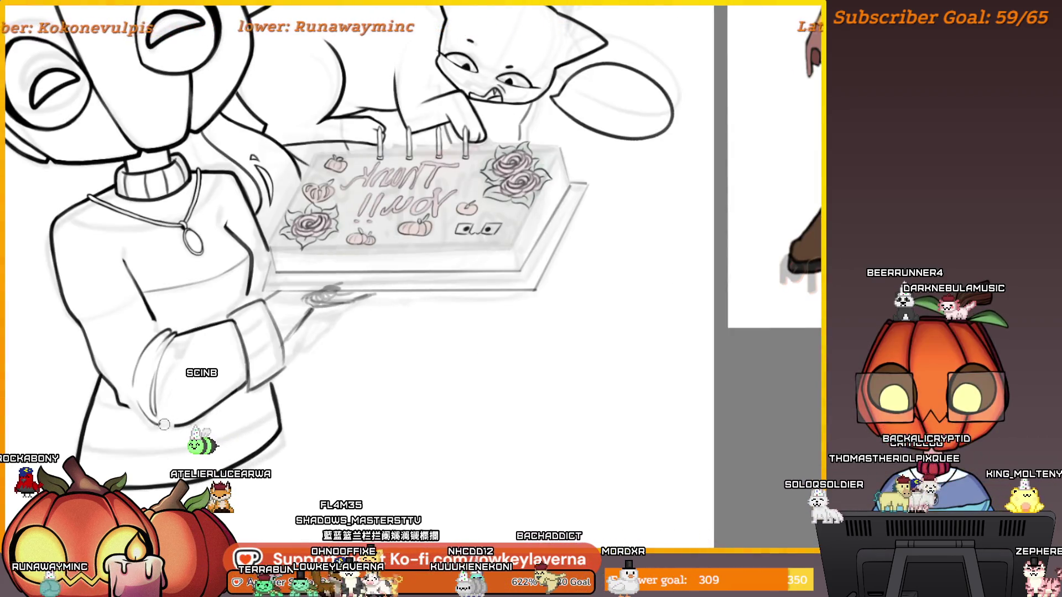
scroll(174, 352, up, 3)
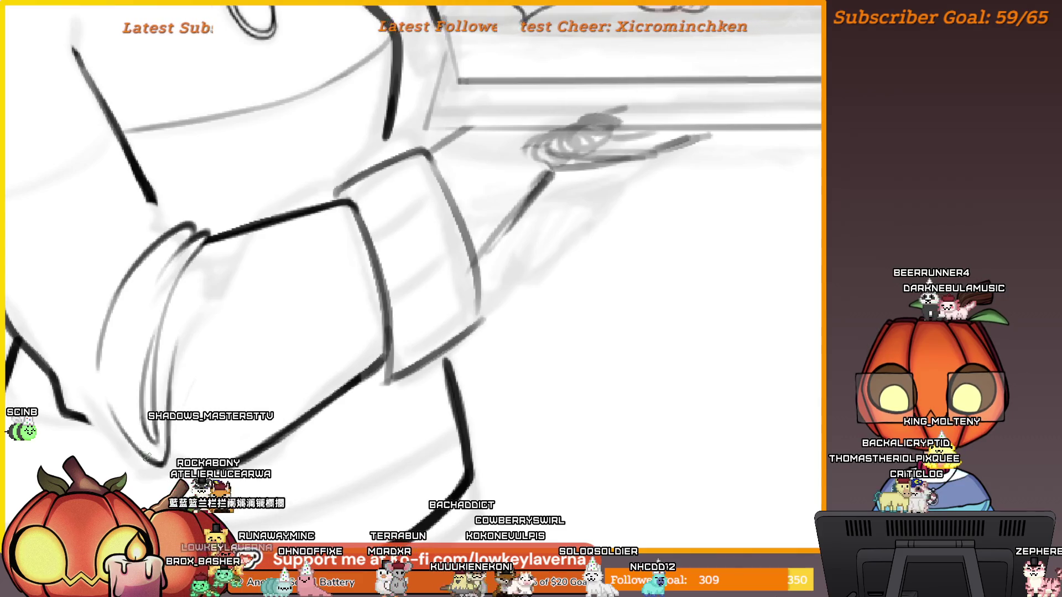
scroll(119, 397, up, 1)
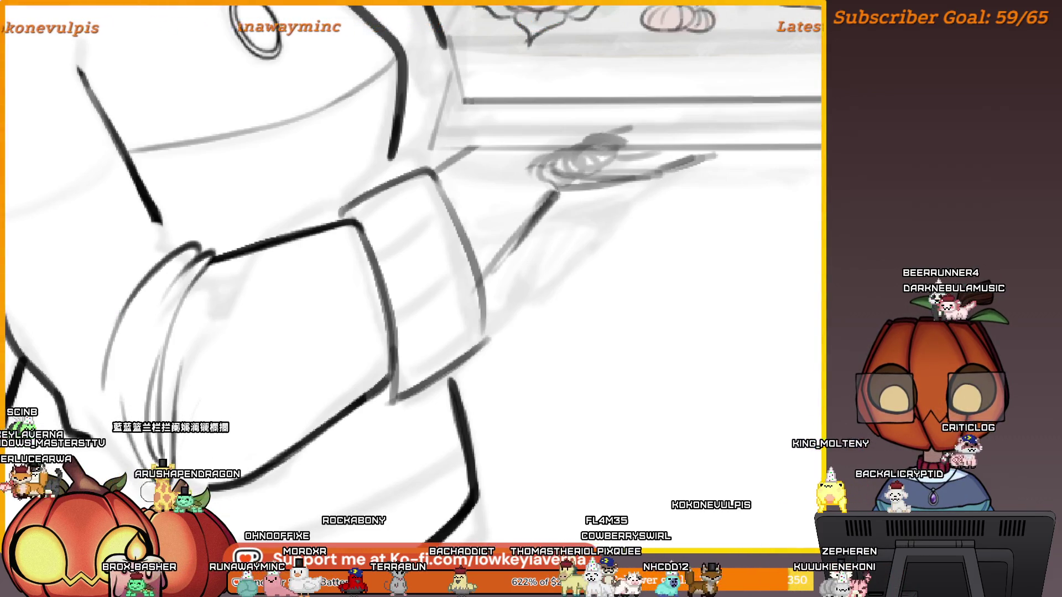
drag(115, 450, 134, 426)
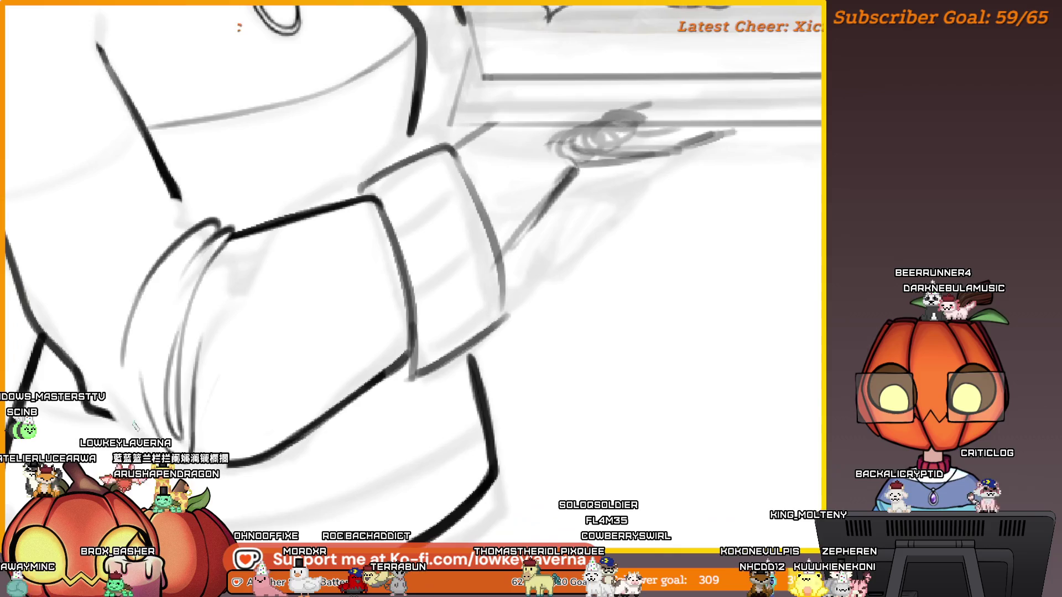
drag(110, 382, 132, 392)
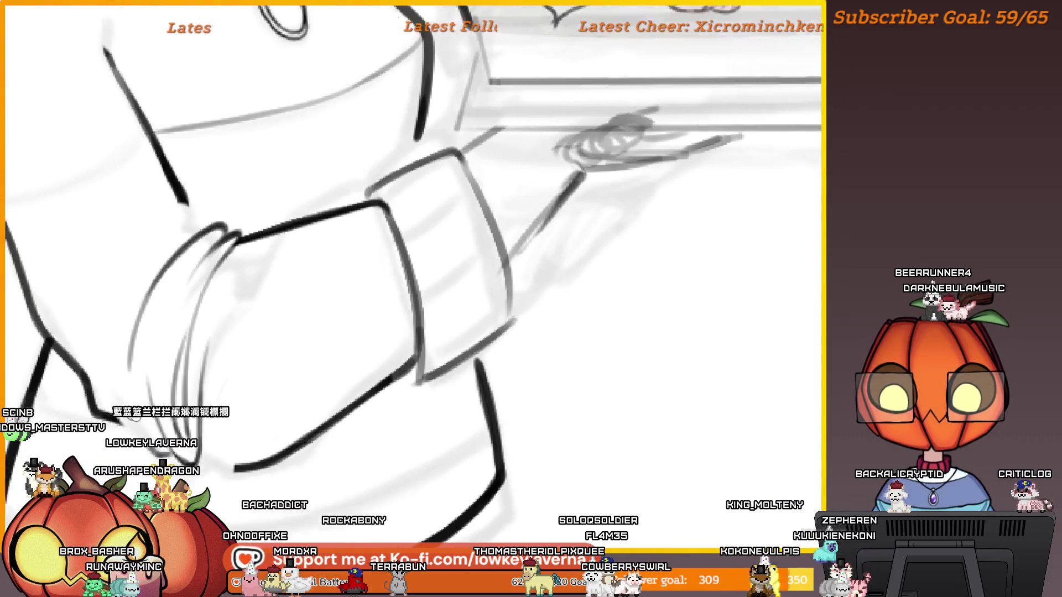
drag(216, 427, 210, 391)
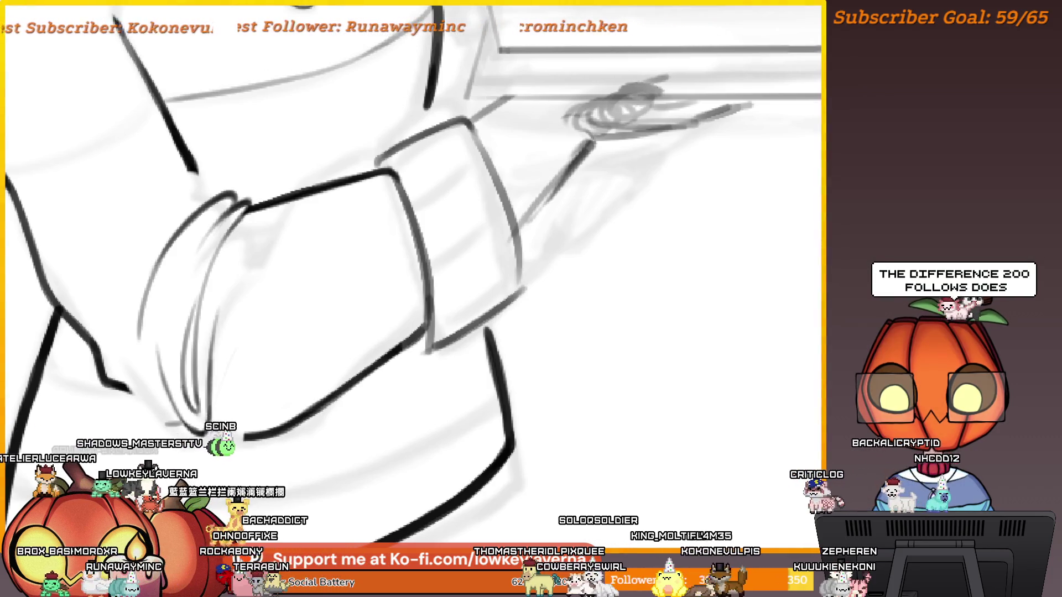
drag(216, 366, 210, 318)
scroll(214, 285, down, 3)
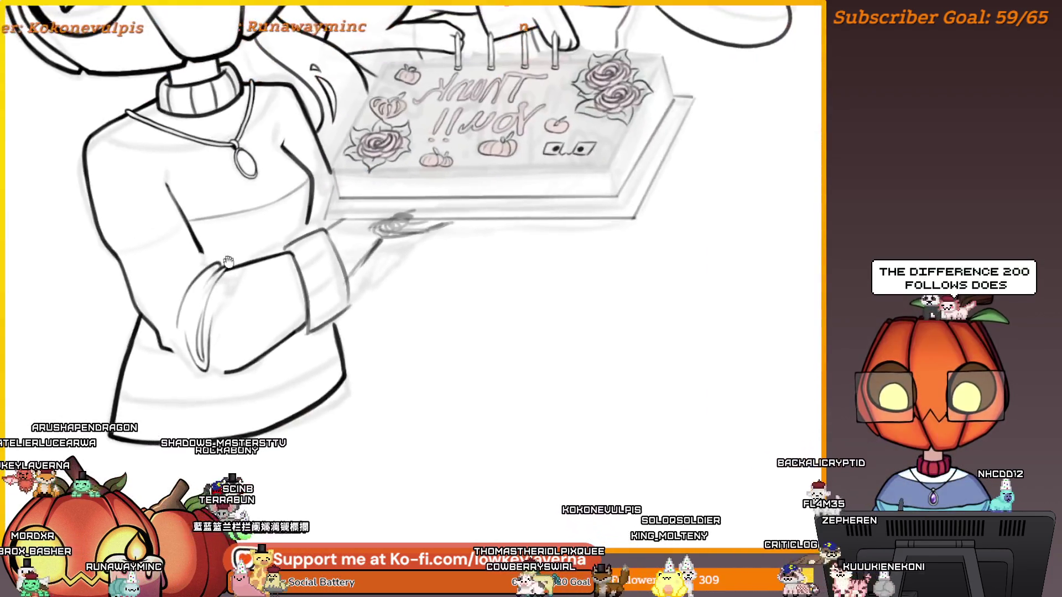
drag(251, 347, 272, 342)
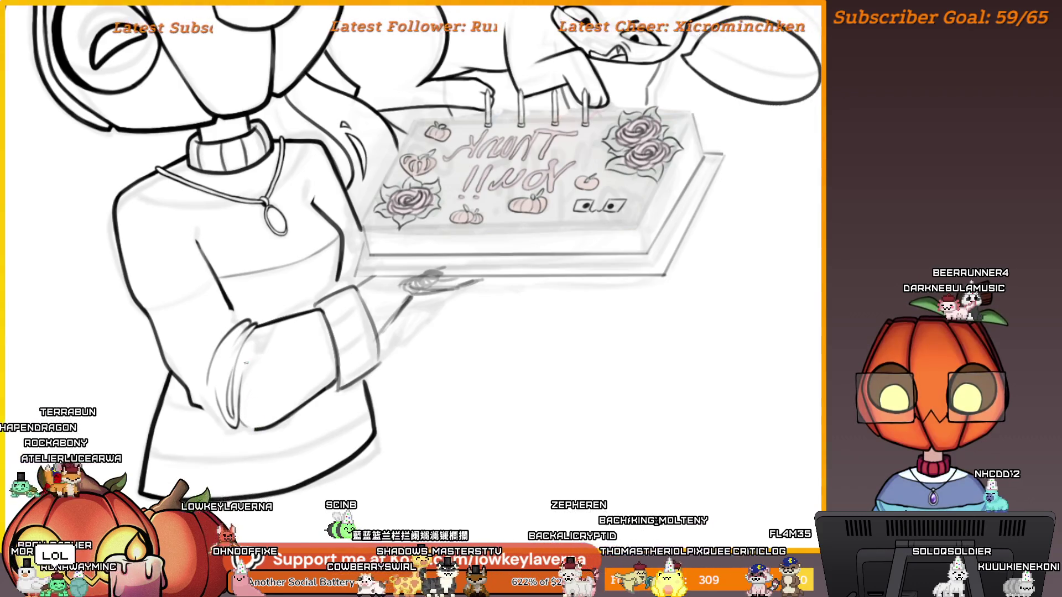
drag(227, 357, 234, 376)
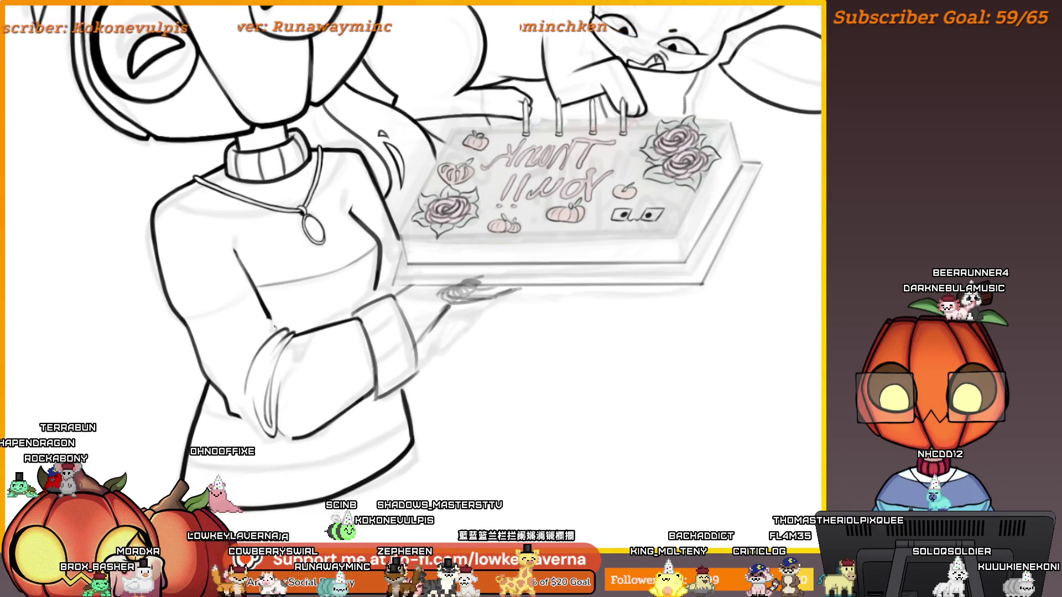
scroll(476, 275, up, 5)
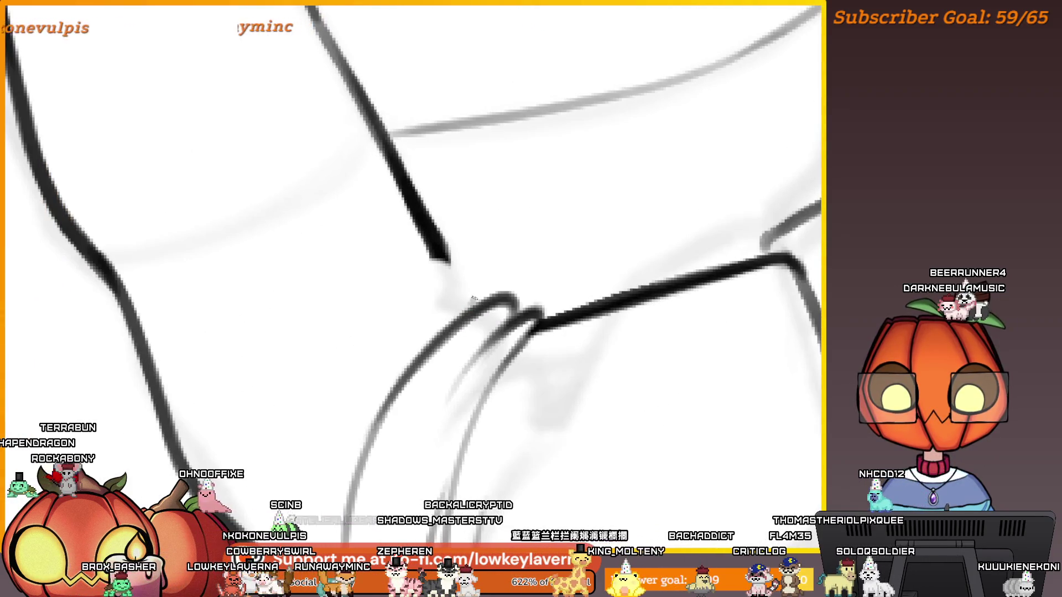
Step: Ink a fold line on the sweater sleeve
drag(479, 285, 517, 274)
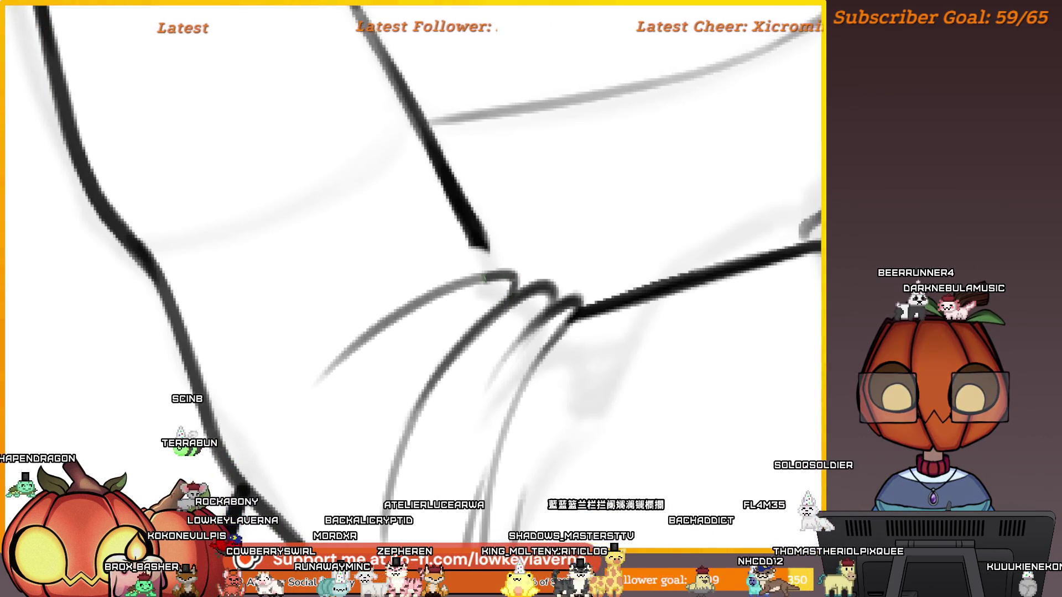
scroll(484, 277, down, 1)
scroll(396, 313, down, 2)
scroll(399, 291, down, 2)
scroll(356, 339, down, 1)
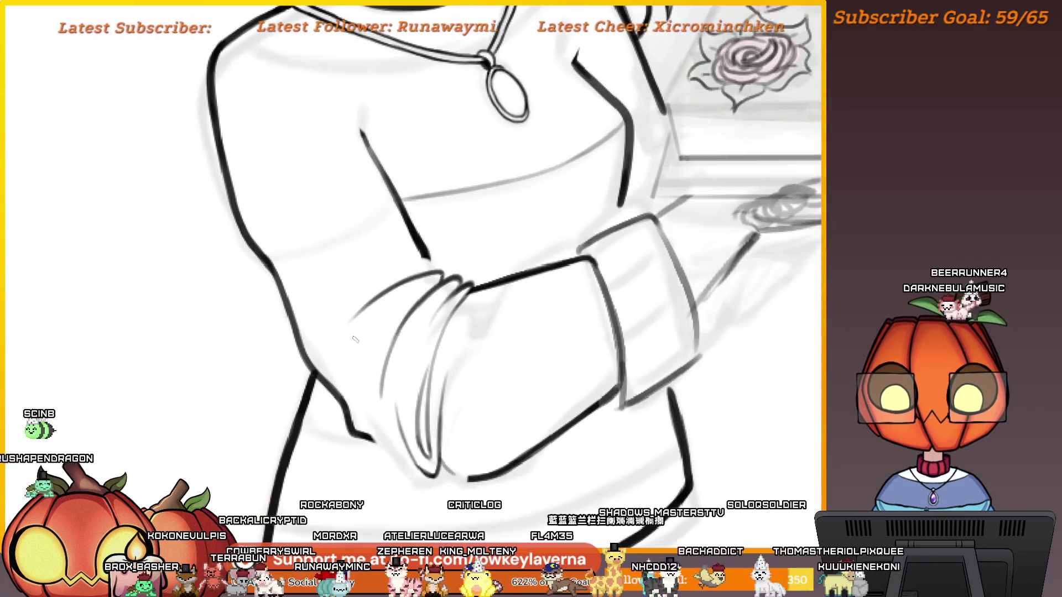
drag(324, 386, 349, 422)
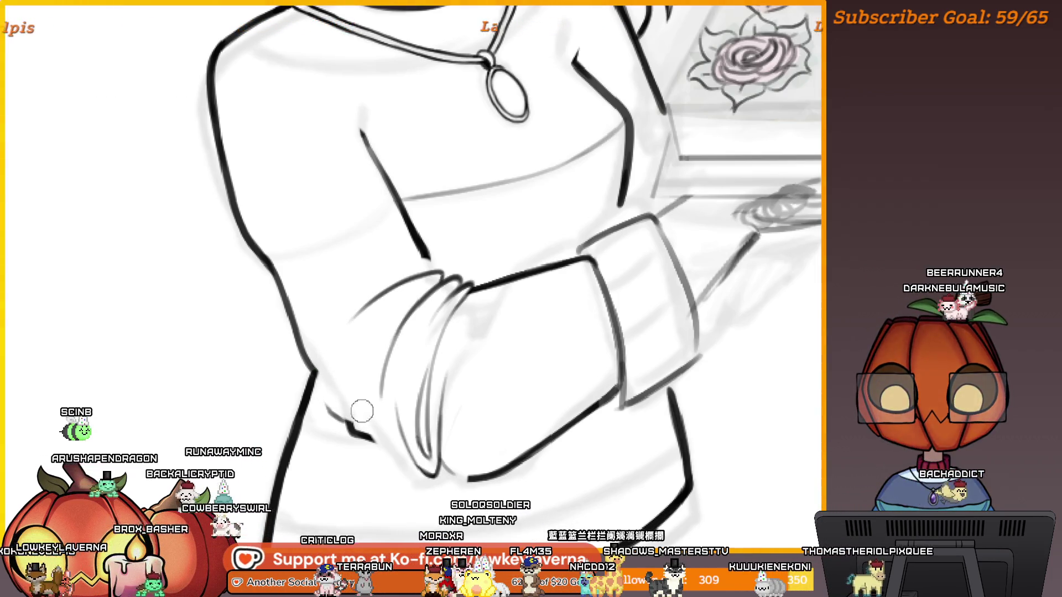
Step: Flip the view back to normal and erase the dark lower cuff fold strokes
key(h)
scroll(485, 290, down, 3)
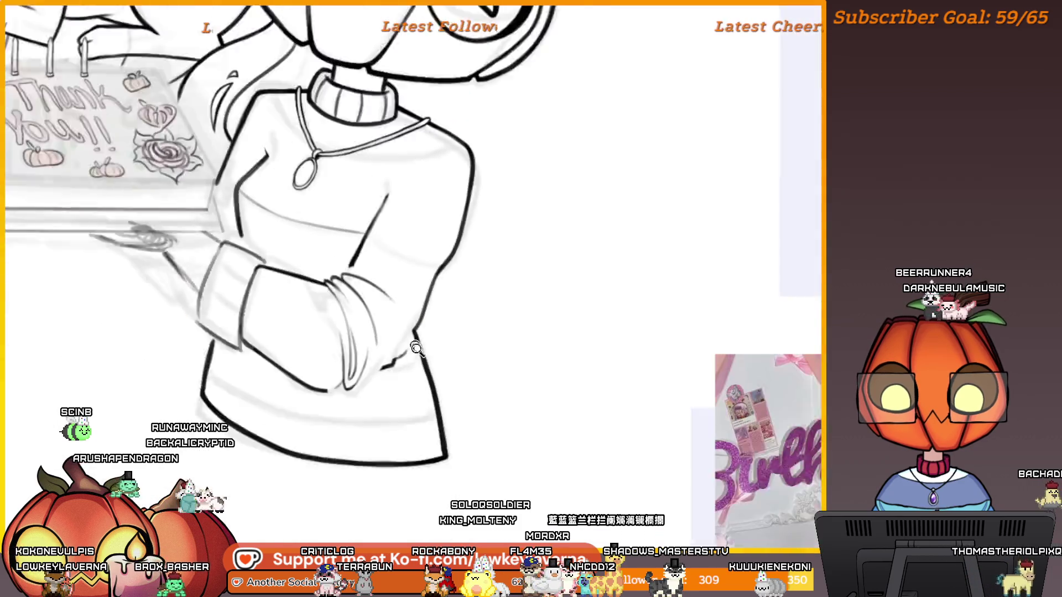
scroll(525, 305, up, 2)
scroll(573, 326, up, 2)
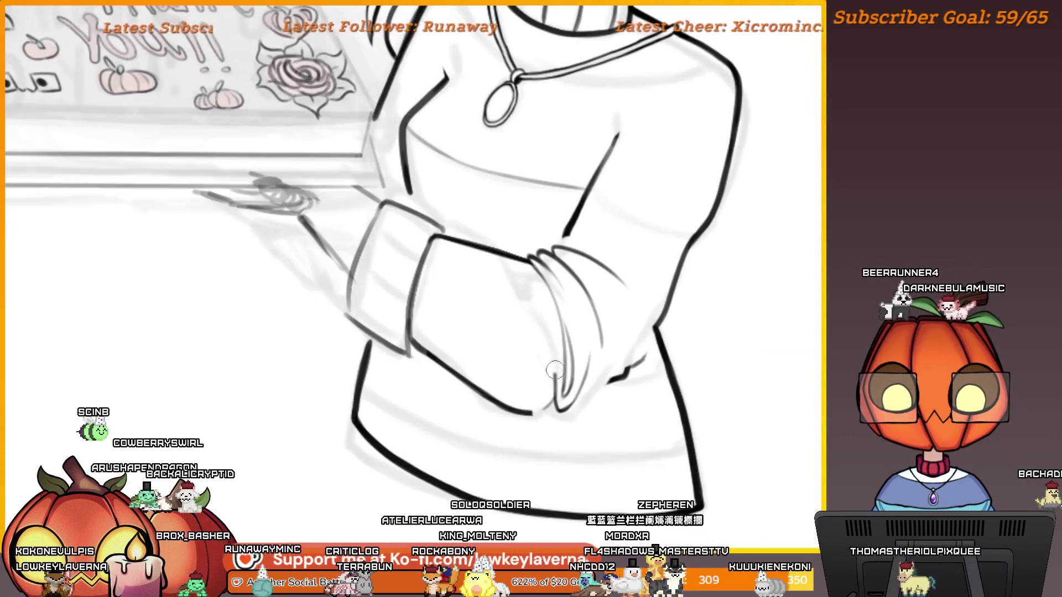
drag(559, 390, 576, 403)
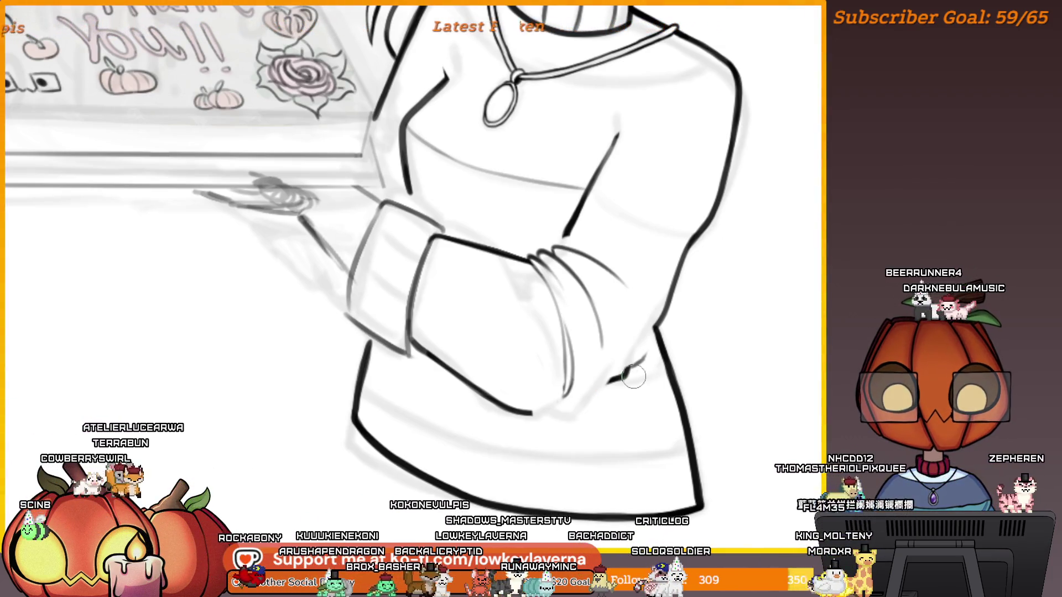
Step: Undo the short stray stroke beside the cuff and bring the cuff into view
scroll(645, 339, up, 2)
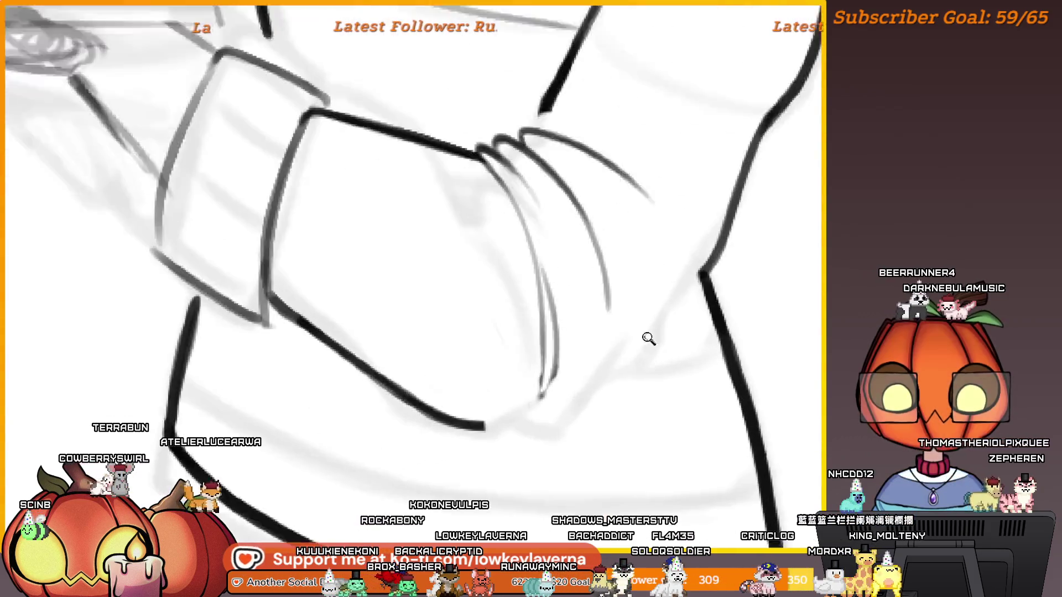
scroll(671, 363, up, 1)
scroll(680, 365, up, 1)
key(ctrl+z)
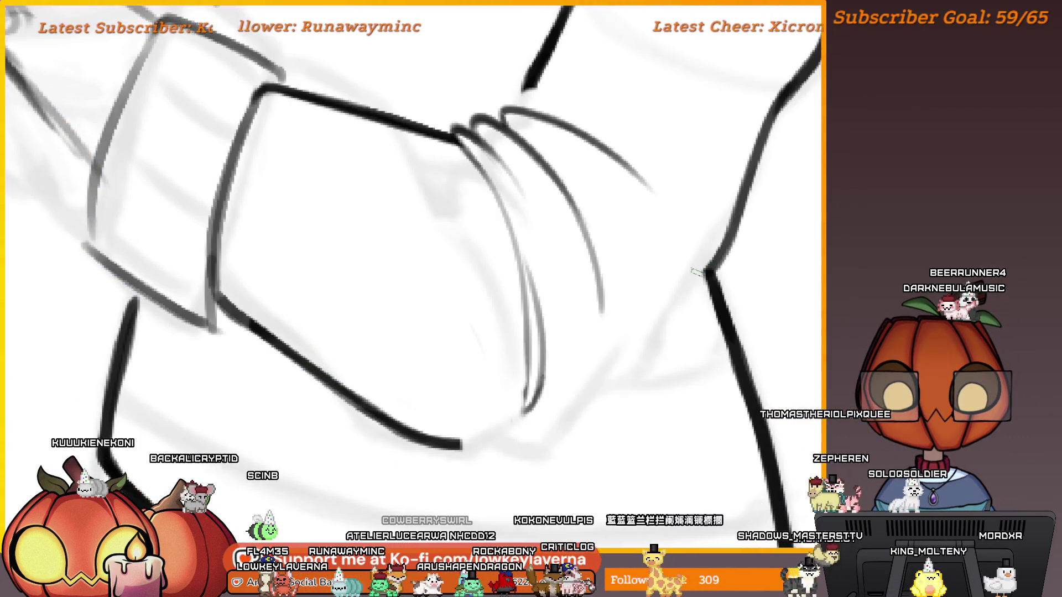
mouse_move(694, 272)
mouse_down()
mouse_move(699, 298)
mouse_move(625, 357)
mouse_up()
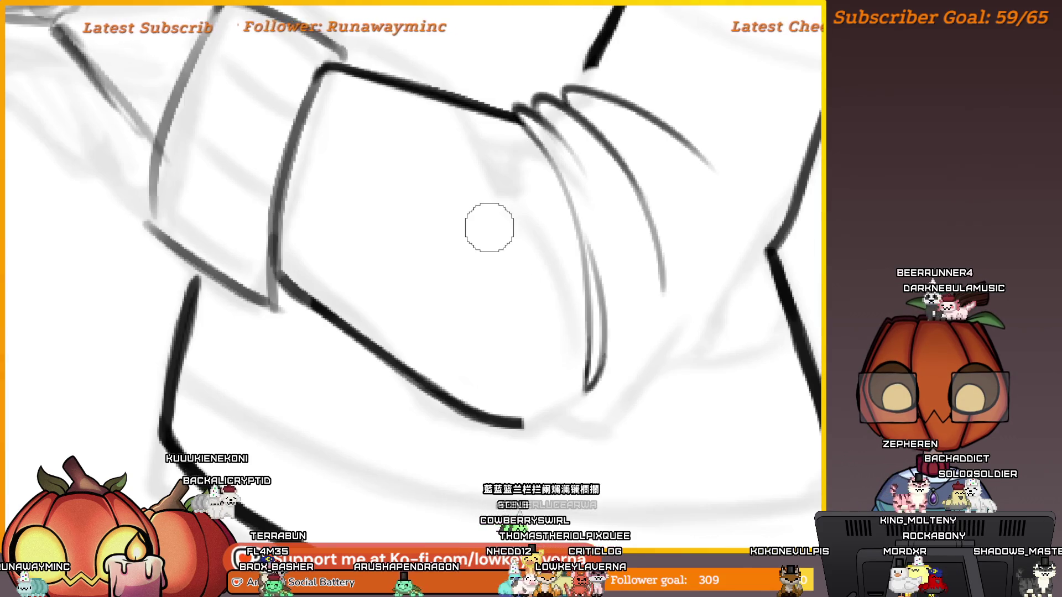
mouse_move(604, 408)
mouse_down()
mouse_move(689, 387)
mouse_move(673, 405)
mouse_up()
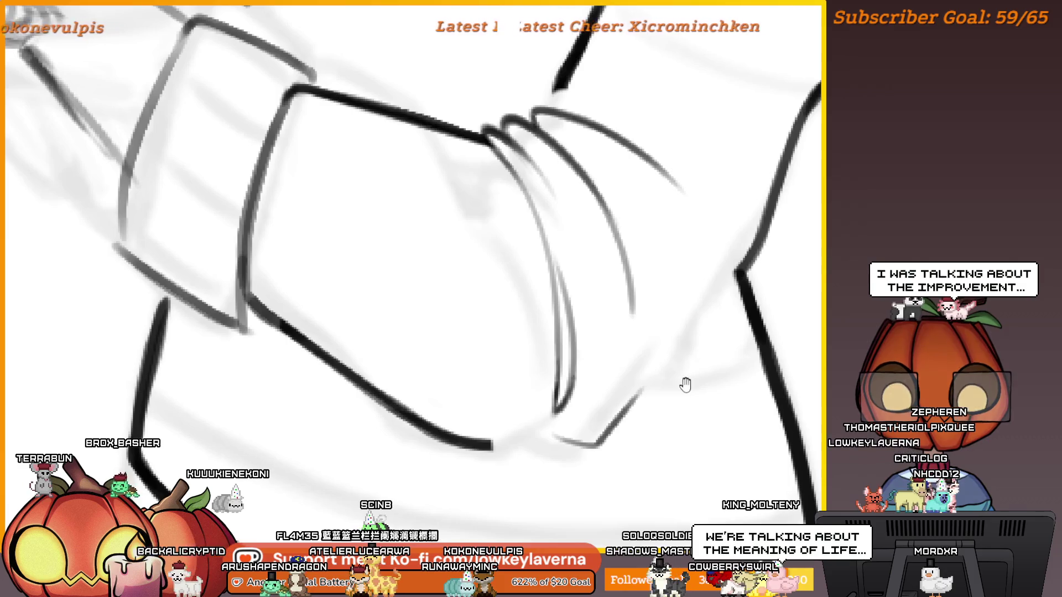
drag(685, 384, 648, 385)
drag(597, 361, 584, 361)
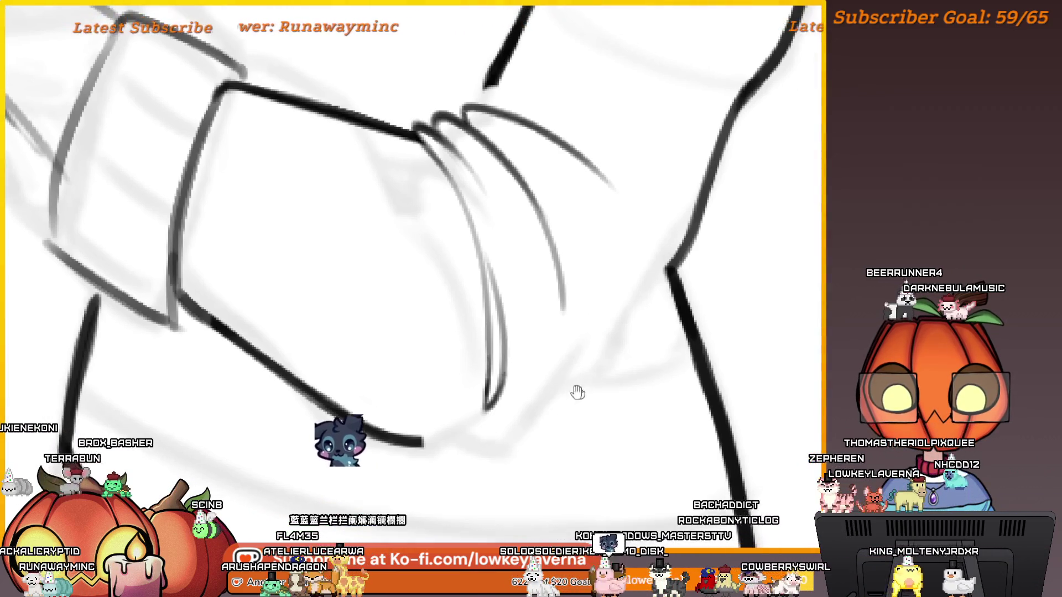
Step: Ink a long fold line rising from the cuff's bottom edge, replacing a too-short first attempt
drag(592, 396, 574, 391)
drag(484, 437, 578, 347)
key(ctrl+z)
drag(486, 437, 595, 337)
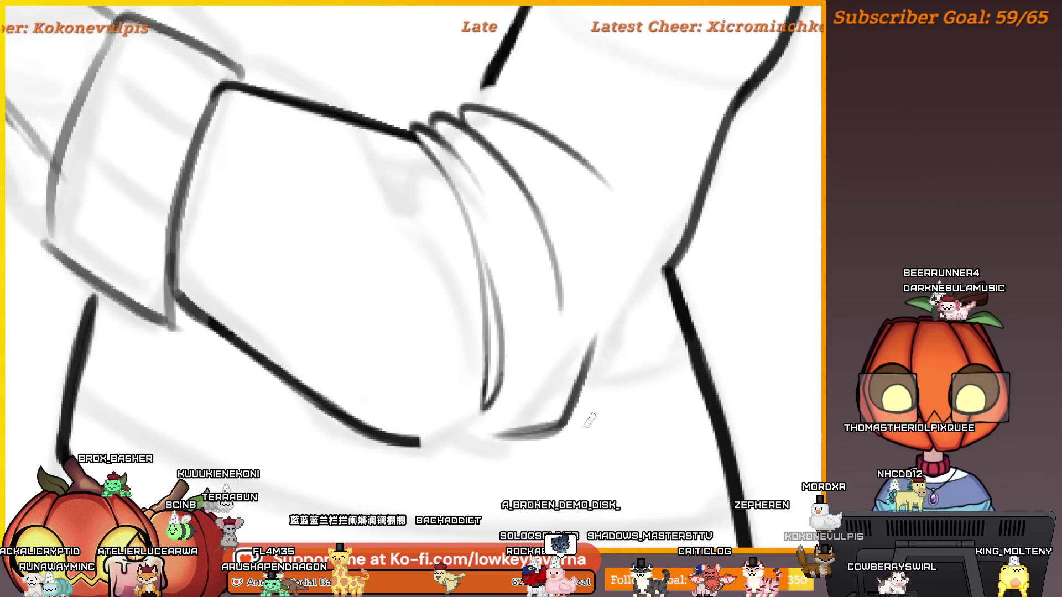
drag(589, 420, 604, 422)
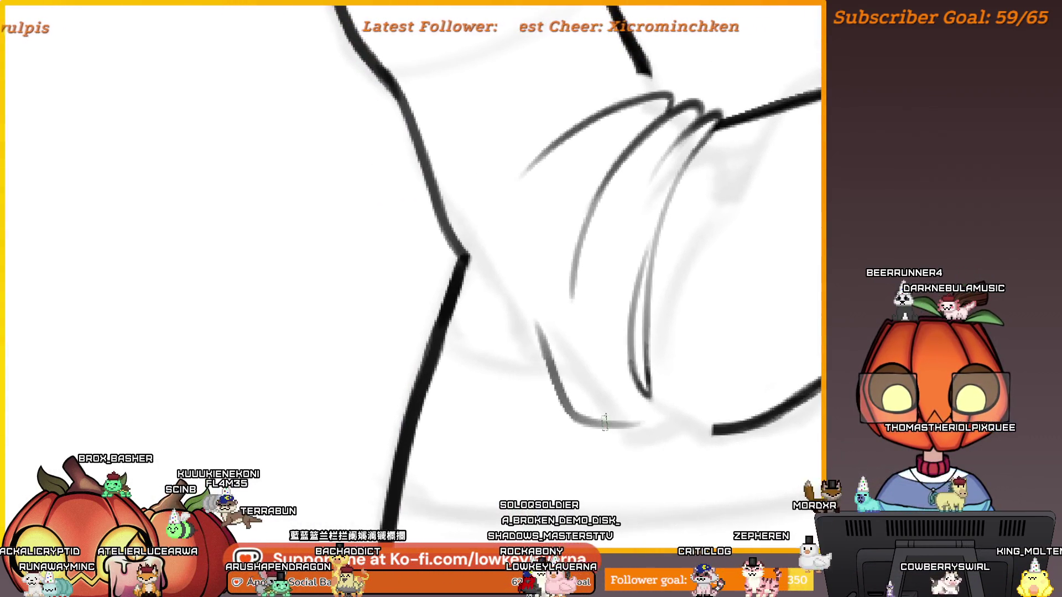
drag(604, 265, 608, 260)
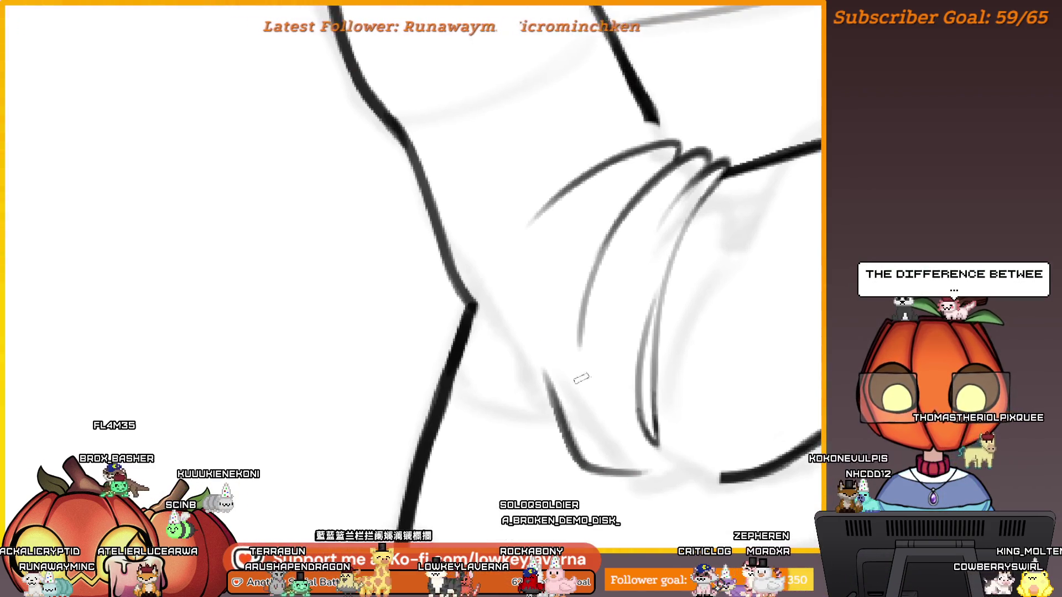
scroll(604, 265, down, 2)
scroll(459, 295, down, 1)
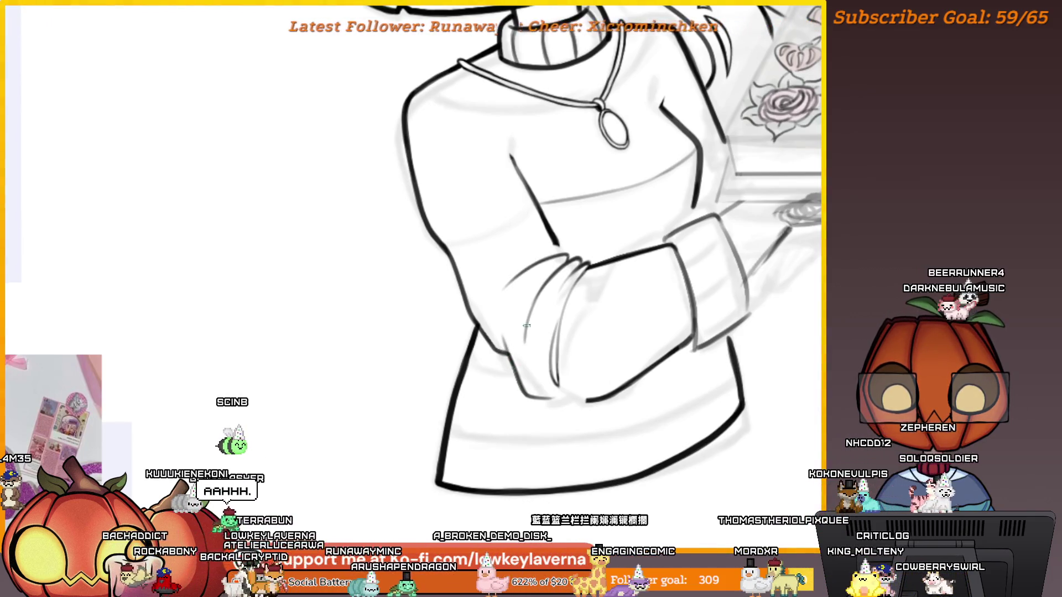
Step: Ink a line across the sweater front and a short fold line down the right sleeve
scroll(526, 326, down, 2)
scroll(598, 371, down, 1)
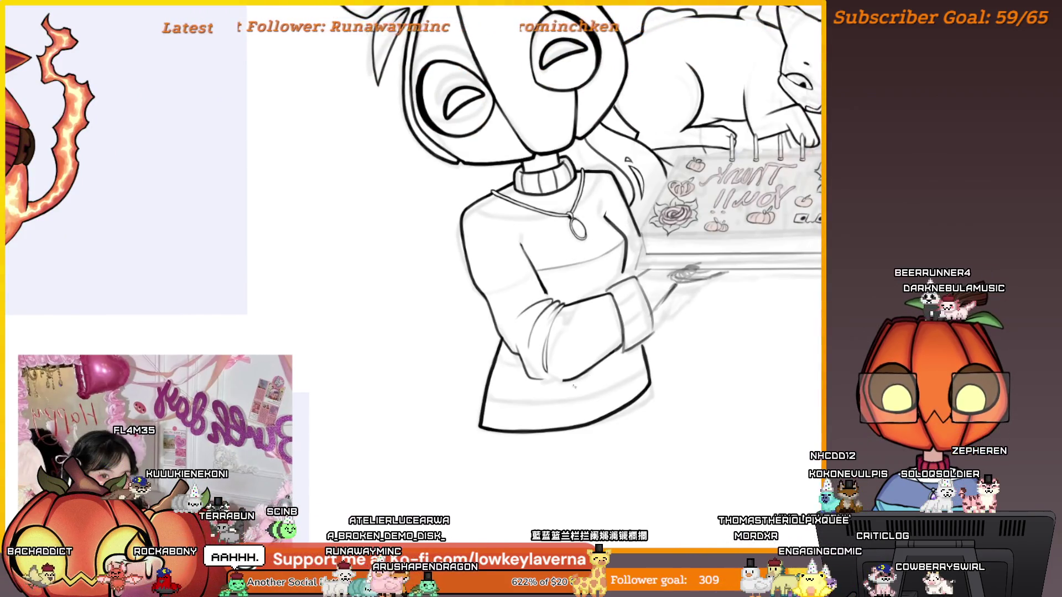
scroll(540, 308, up, 2)
scroll(637, 303, up, 1)
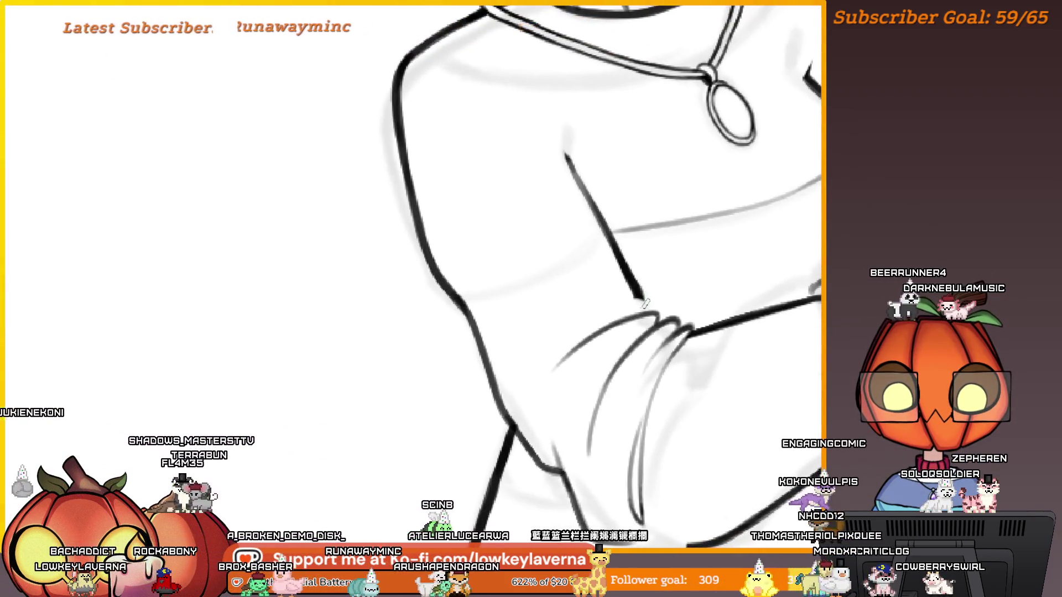
drag(636, 298, 564, 259)
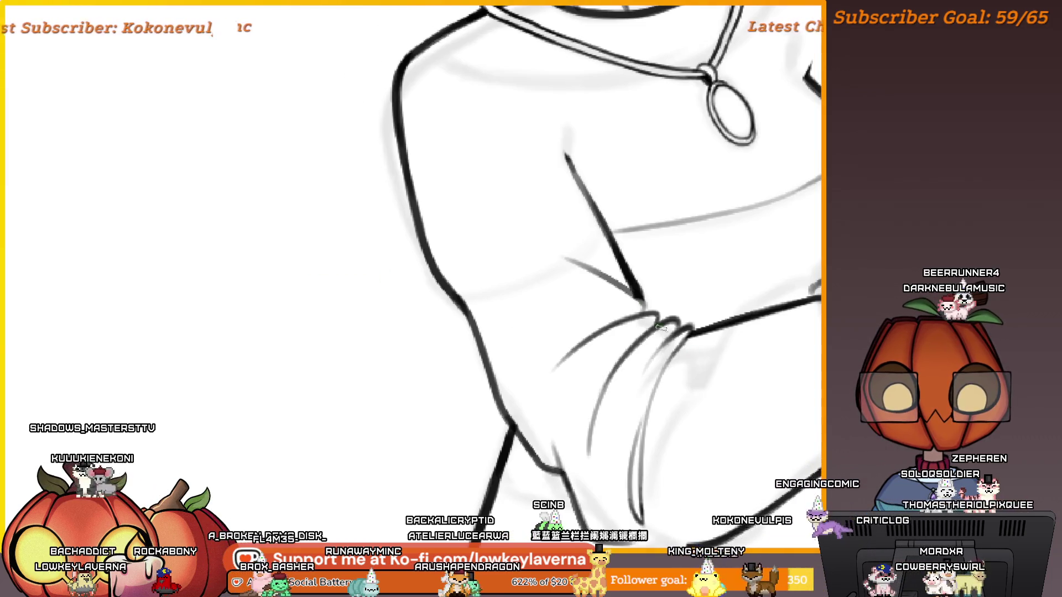
scroll(661, 328, up, 2)
scroll(292, 315, down, 2)
scroll(707, 326, down, 1)
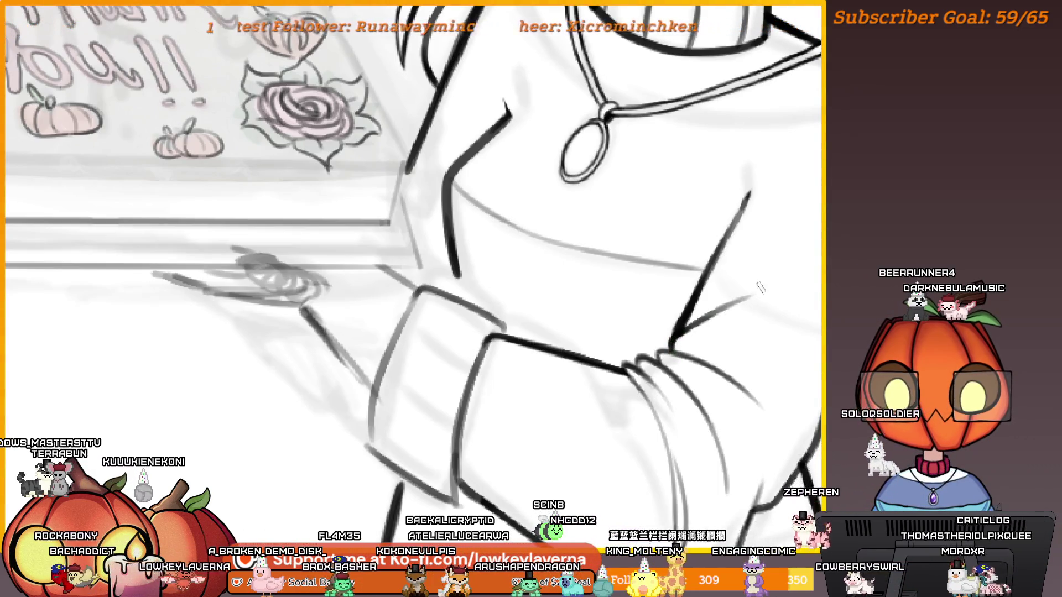
scroll(760, 287, down, 5)
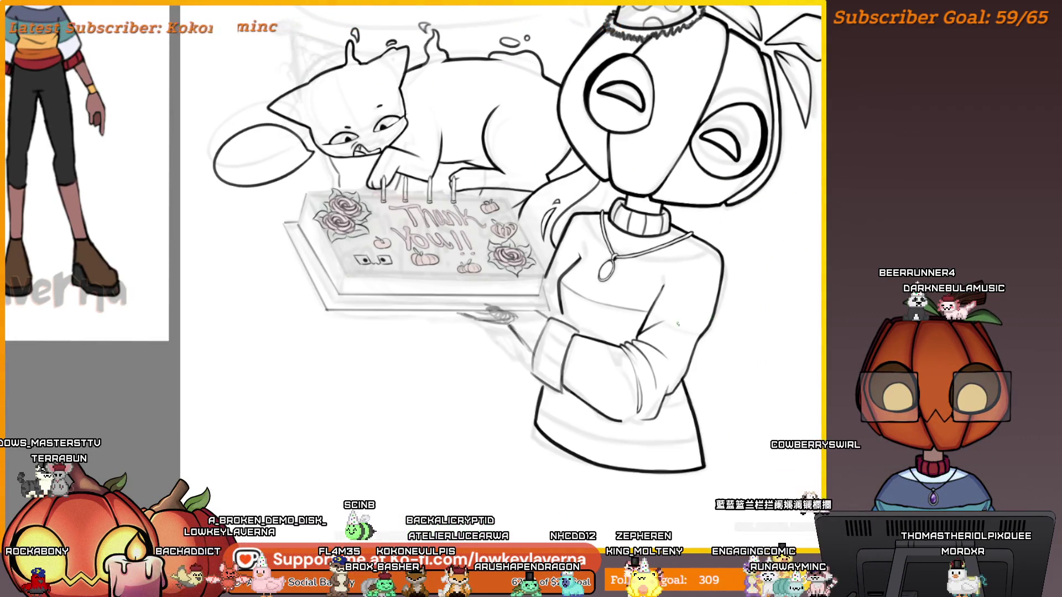
scroll(639, 369, up, 3)
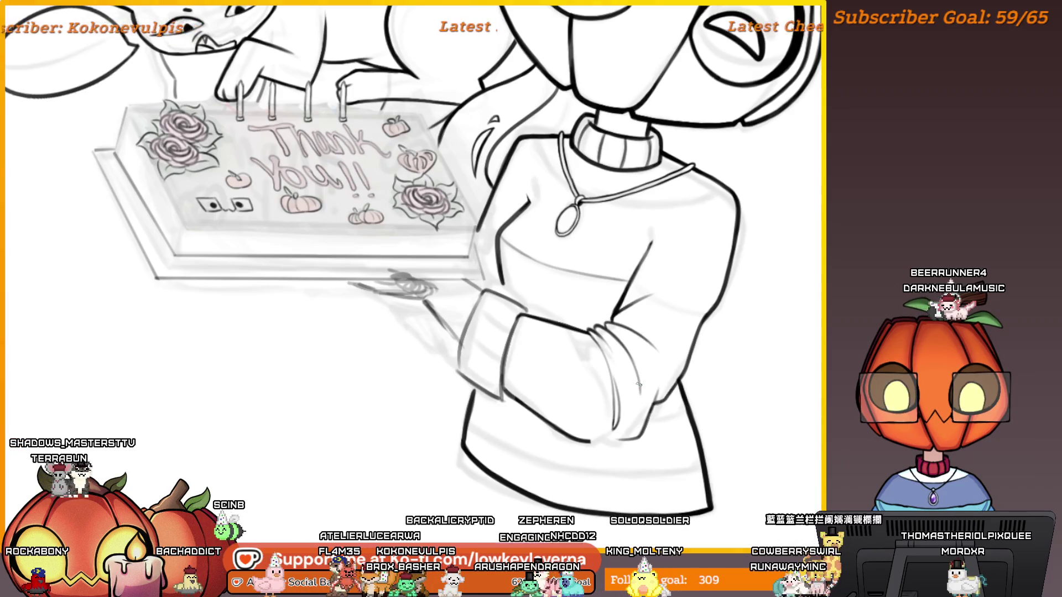
drag(631, 356, 628, 390)
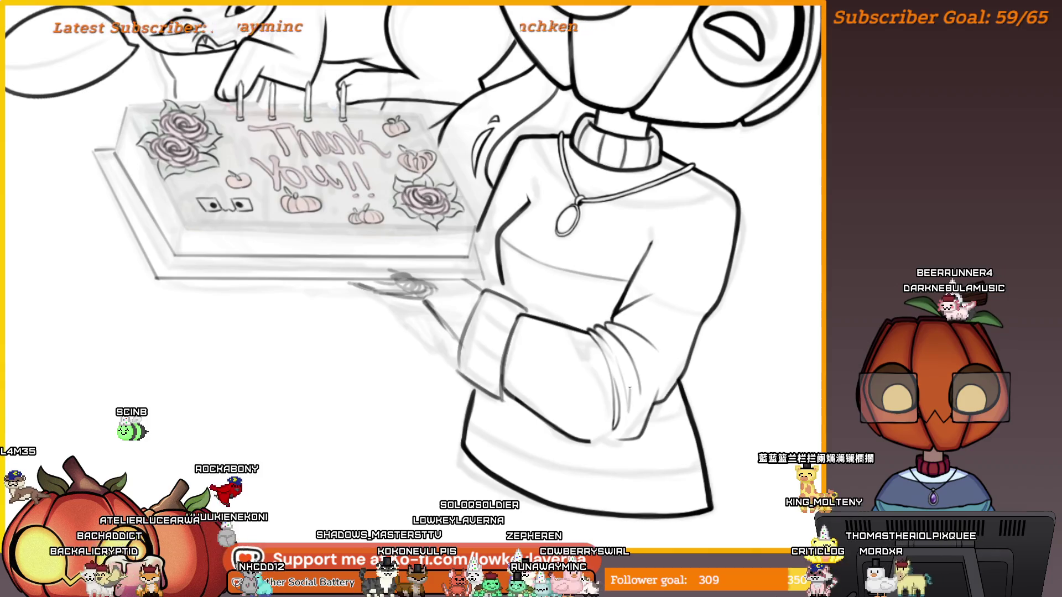
Step: Brush a faint fold stroke below the cake, then recenter on the sweater and arm to review
scroll(412, 271, down, 2)
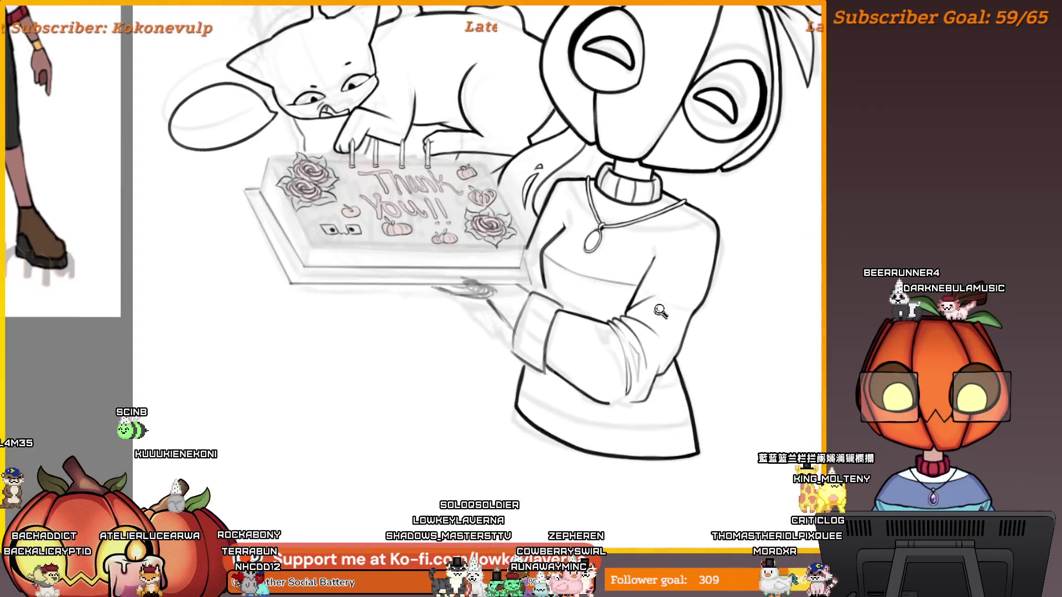
scroll(666, 319, up, 2)
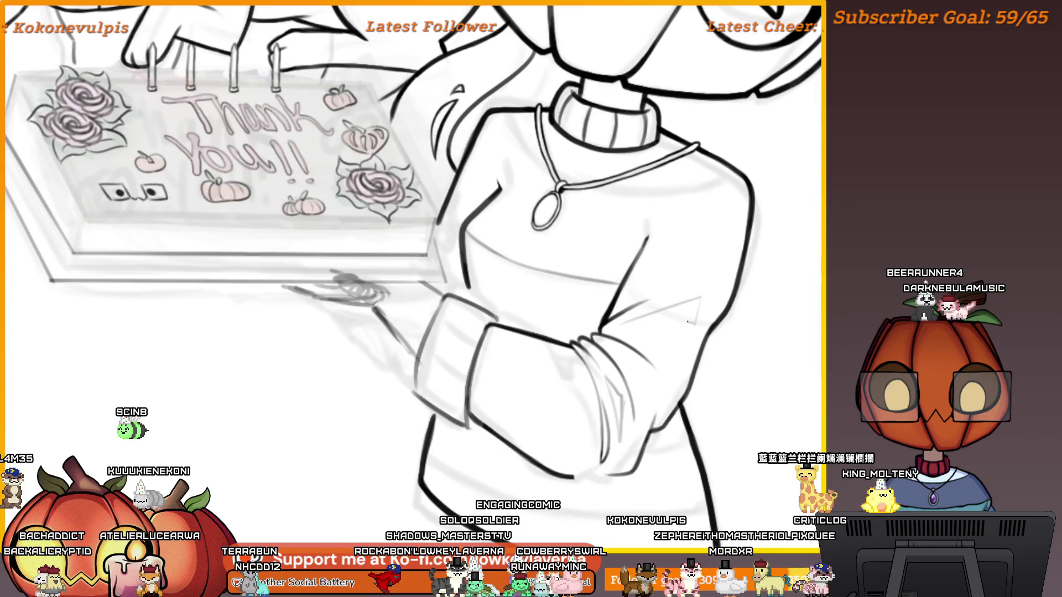
scroll(751, 281, down, 2)
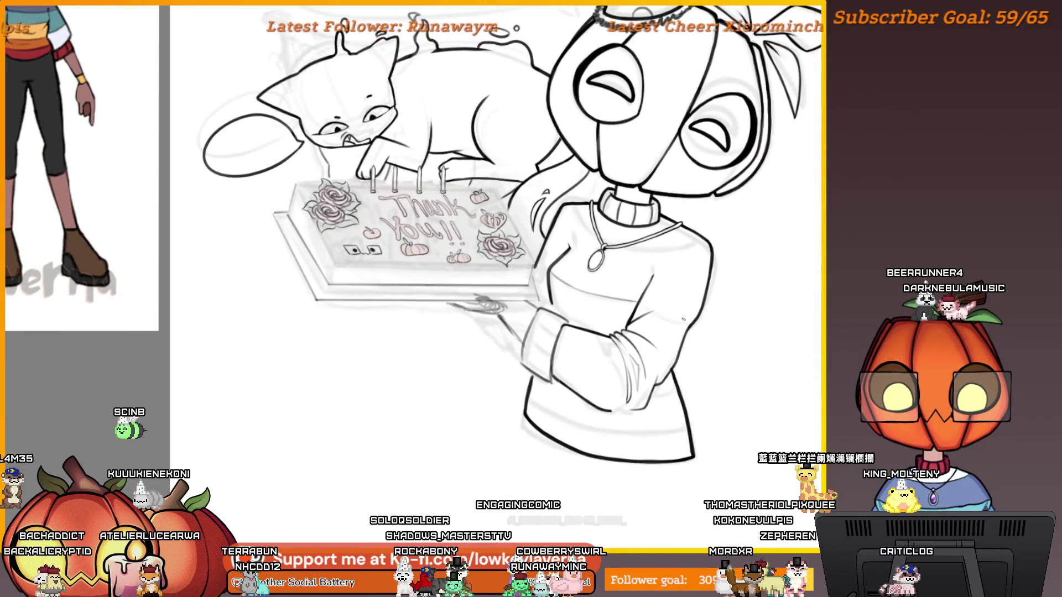
mouse_move(631, 328)
mouse_down()
mouse_move(678, 319)
mouse_move(640, 341)
mouse_up()
drag(680, 277, 664, 305)
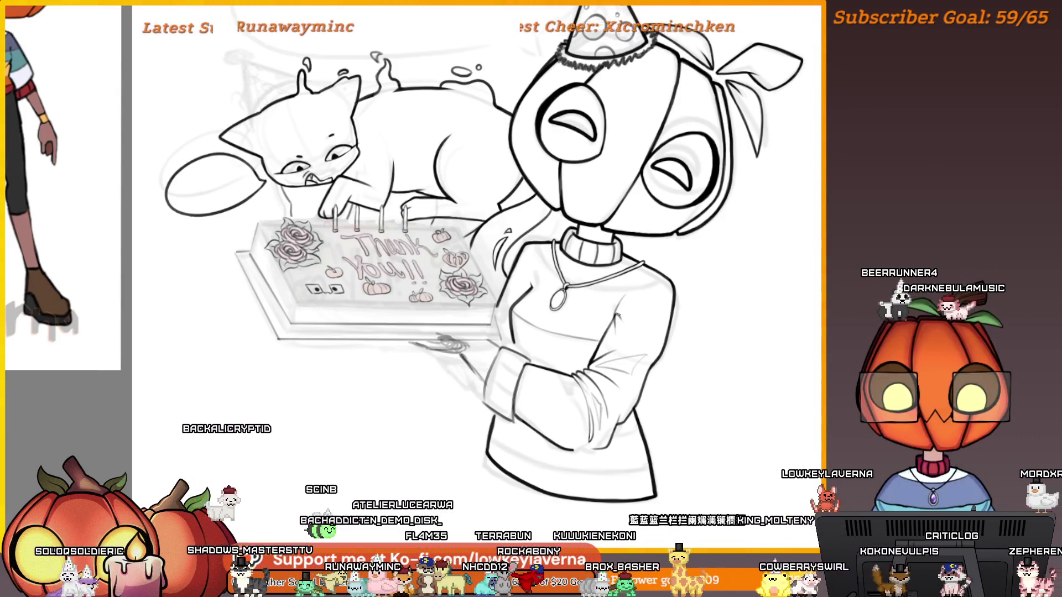
drag(621, 306, 610, 336)
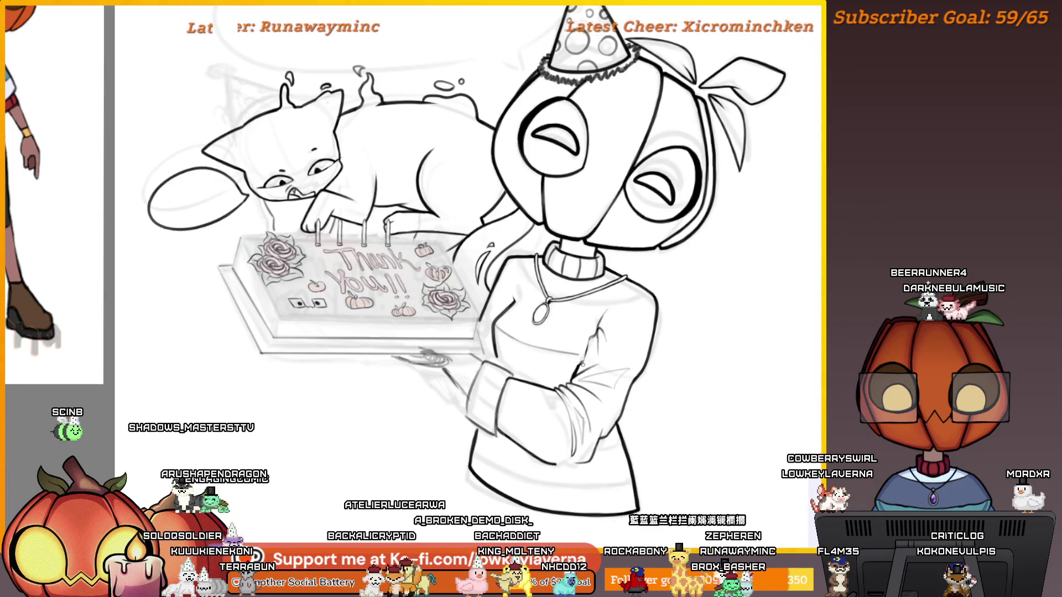
scroll(572, 374, up, 3)
drag(603, 347, 580, 339)
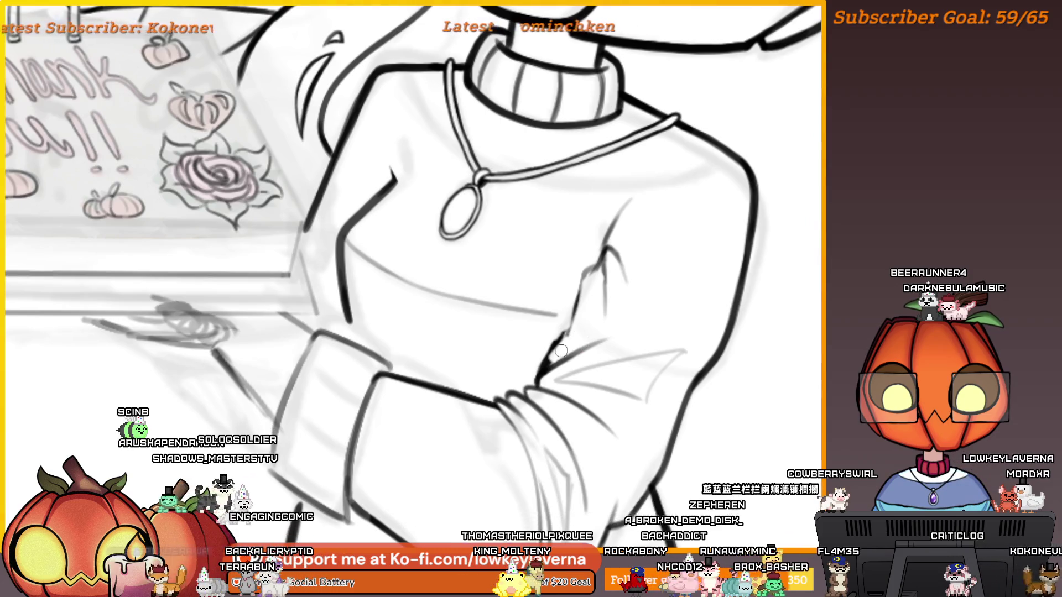
scroll(561, 350, up, 2)
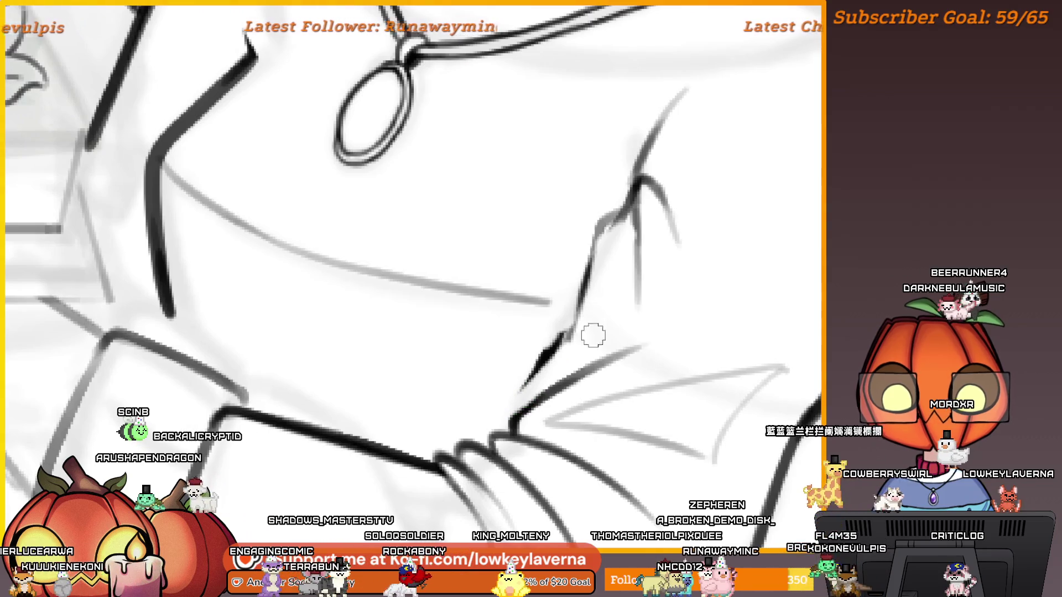
drag(584, 337, 588, 343)
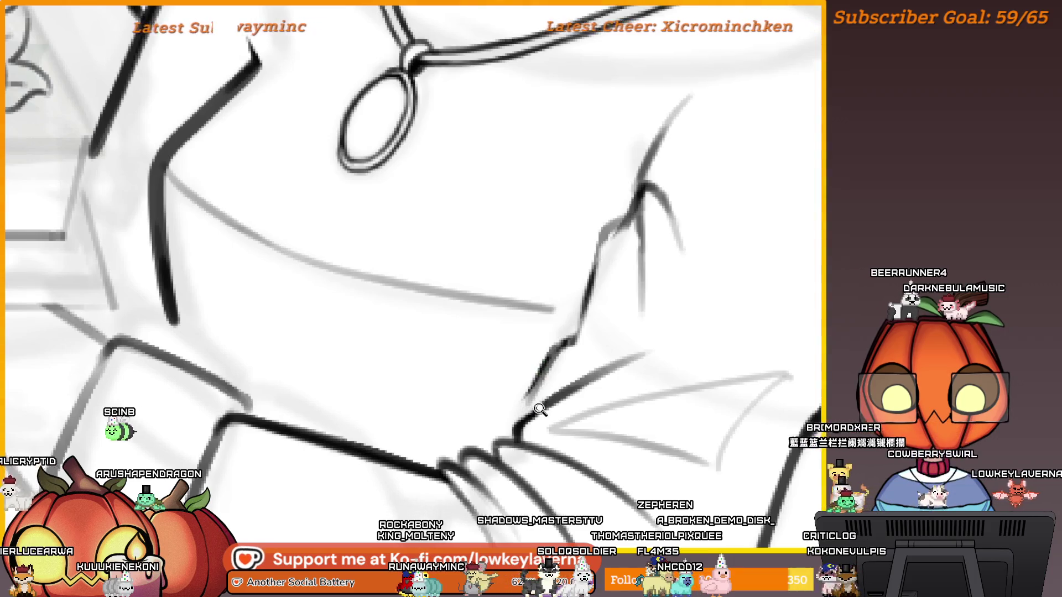
scroll(536, 375, down, 2)
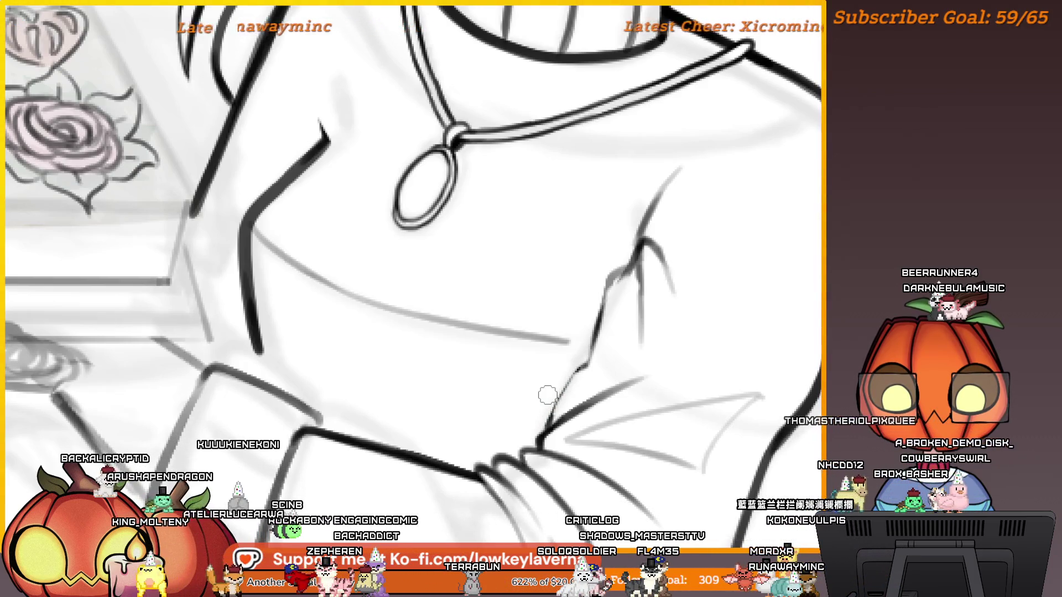
scroll(547, 395, down, 2)
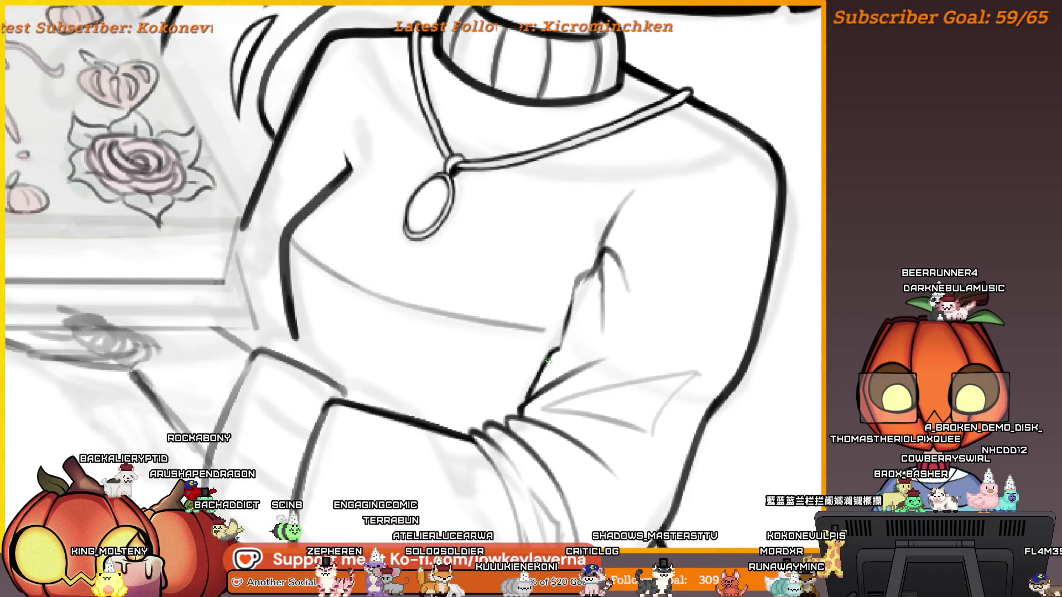
scroll(566, 329, up, 1)
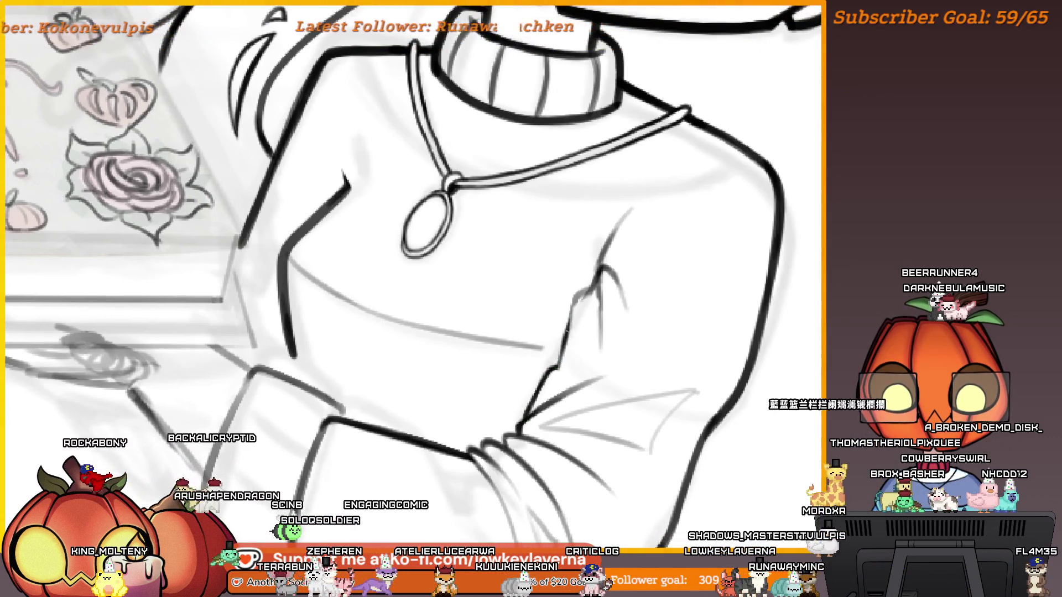
scroll(566, 329, down, 3)
scroll(634, 247, up, 1)
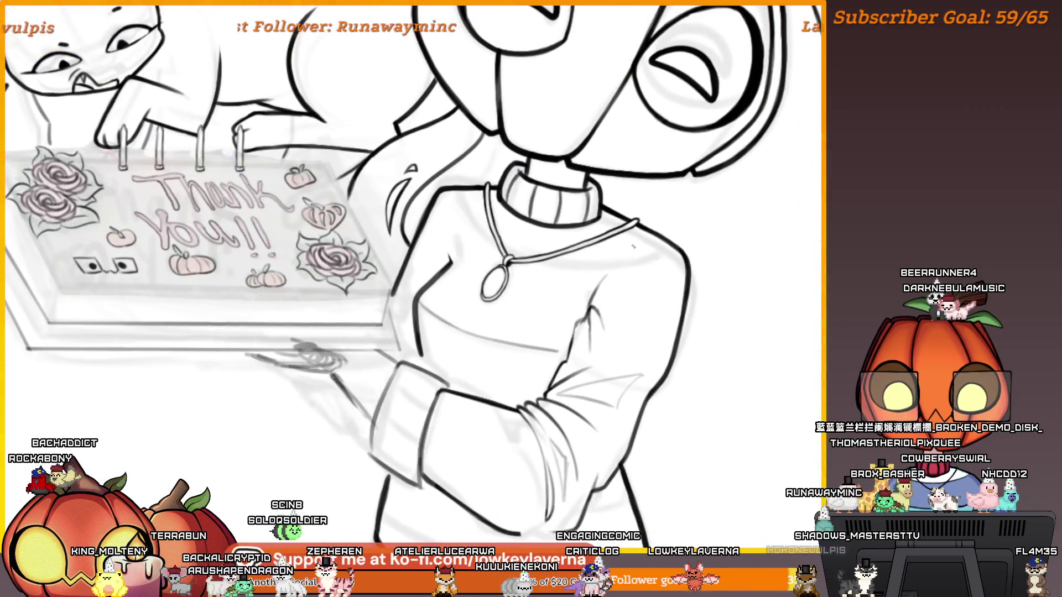
Step: Mirror the canvas to check proportions, then zoom in and centre the figure's sweater
key(m)
scroll(415, 279, up, 2)
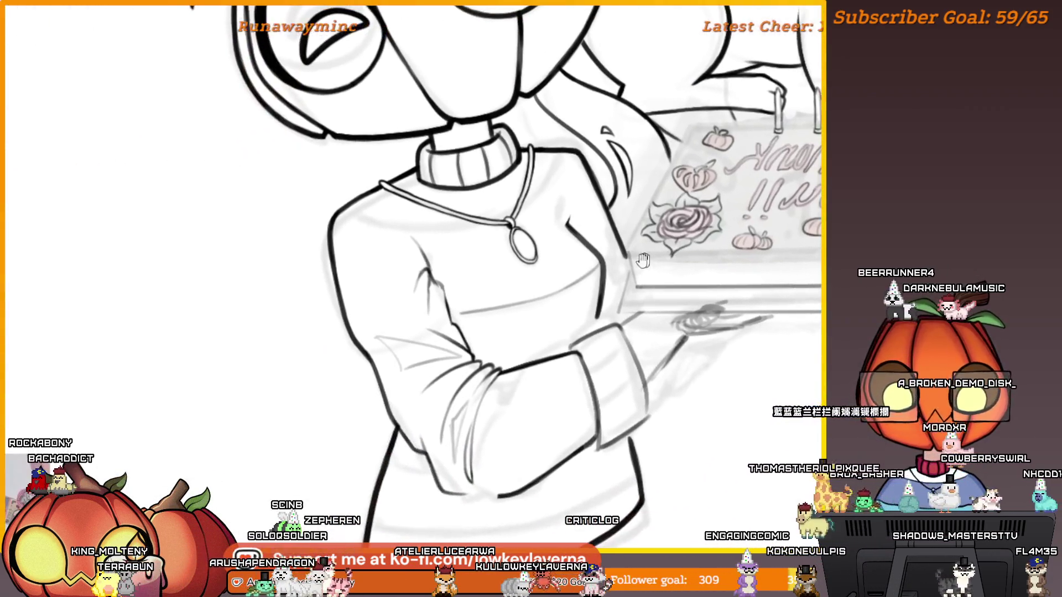
scroll(431, 281, up, 1)
scroll(448, 282, up, 1)
scroll(471, 284, up, 1)
scroll(473, 285, up, 1)
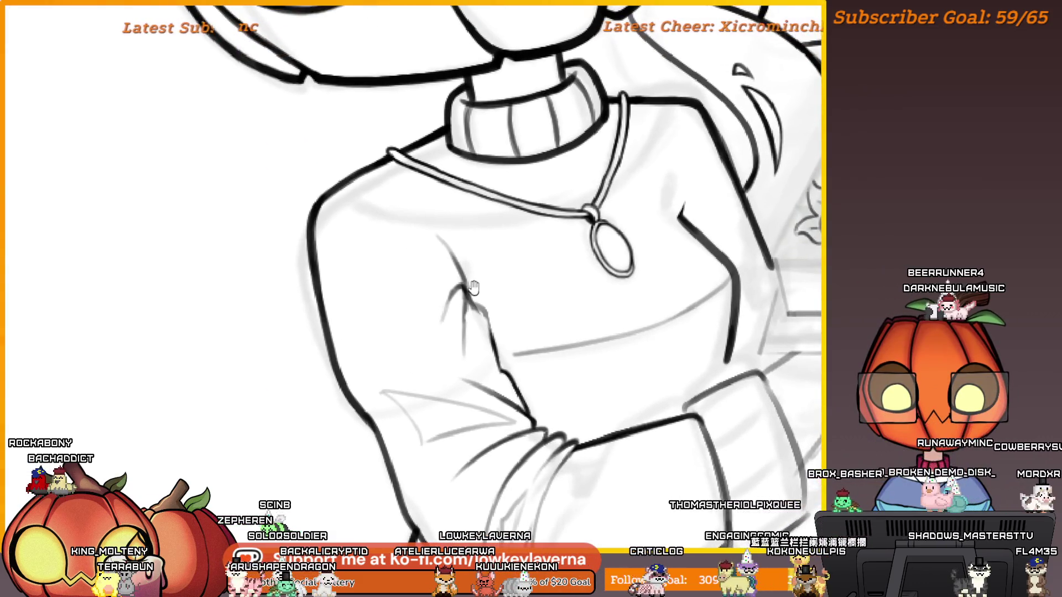
scroll(476, 299, up, 1)
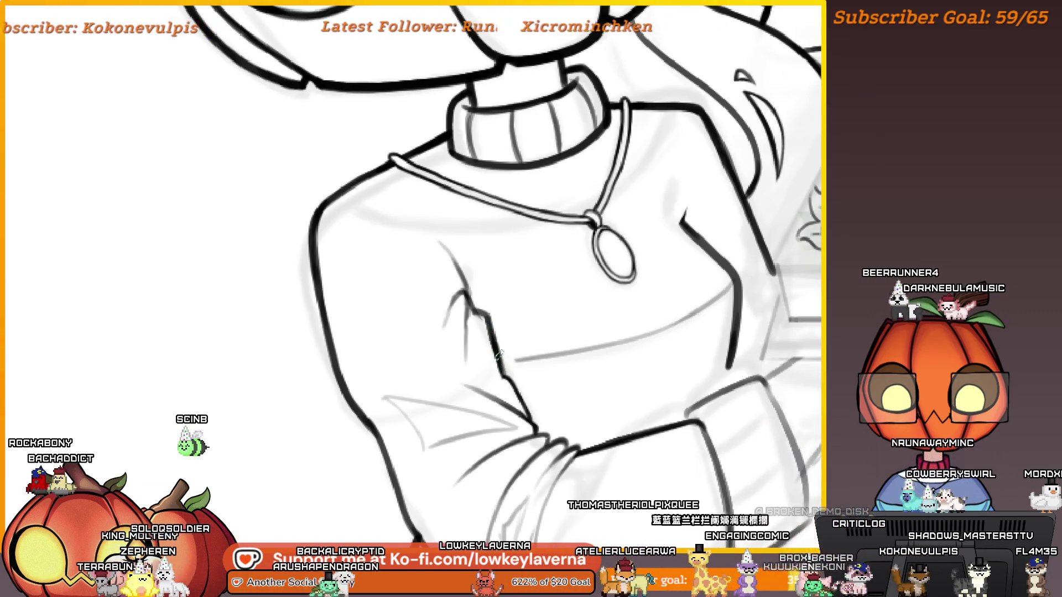
drag(494, 336, 516, 350)
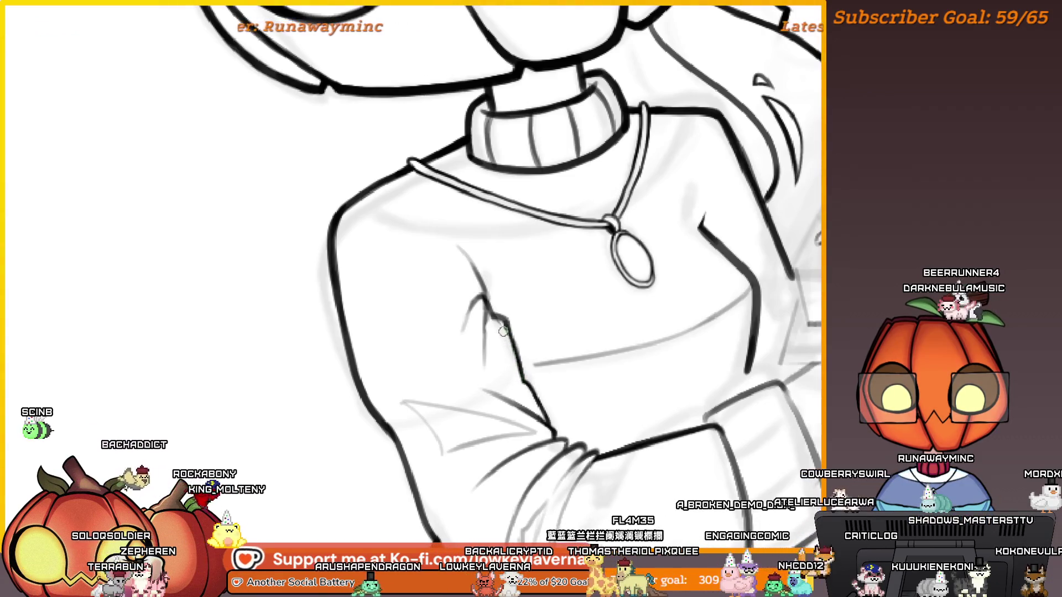
drag(490, 326, 505, 338)
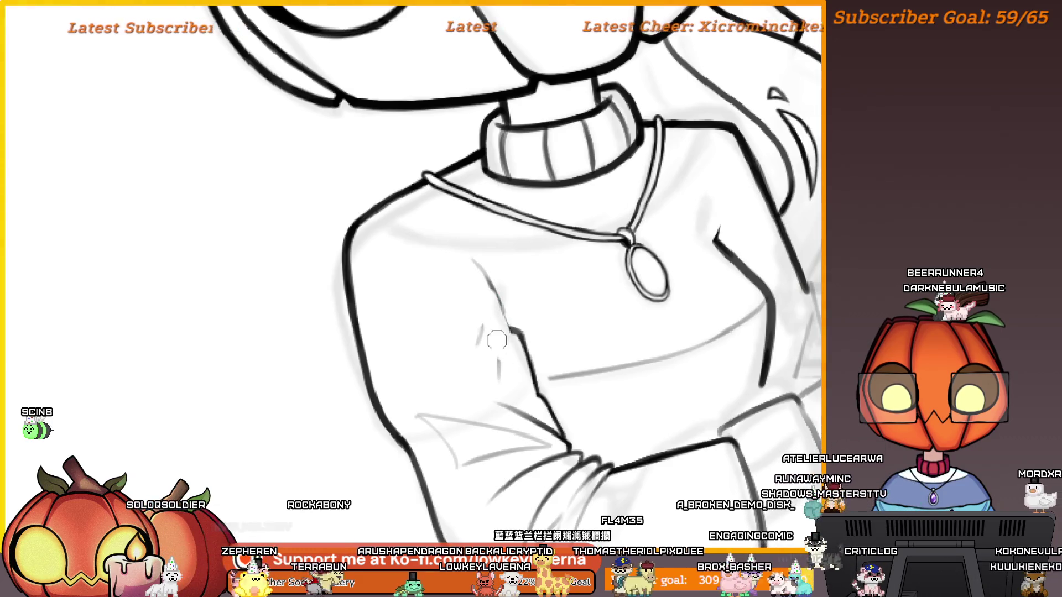
drag(517, 271, 505, 350)
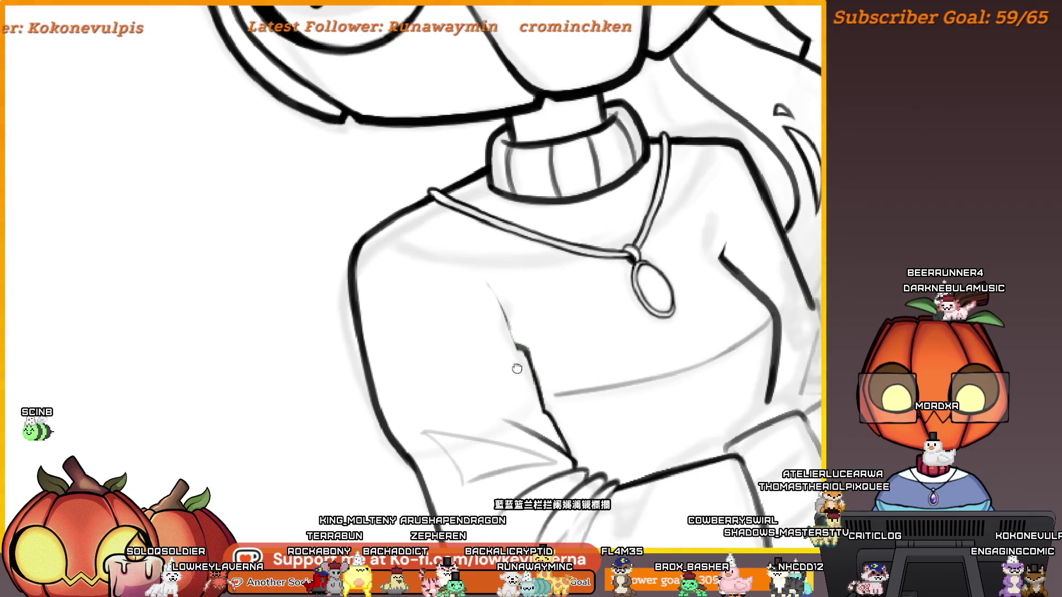
drag(517, 369, 528, 374)
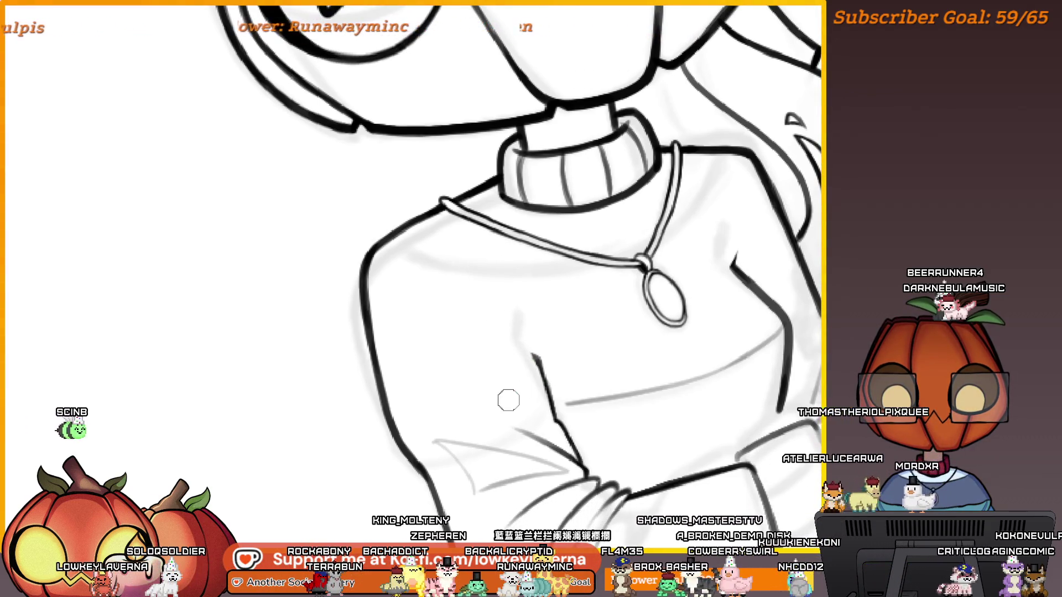
drag(509, 400, 471, 336)
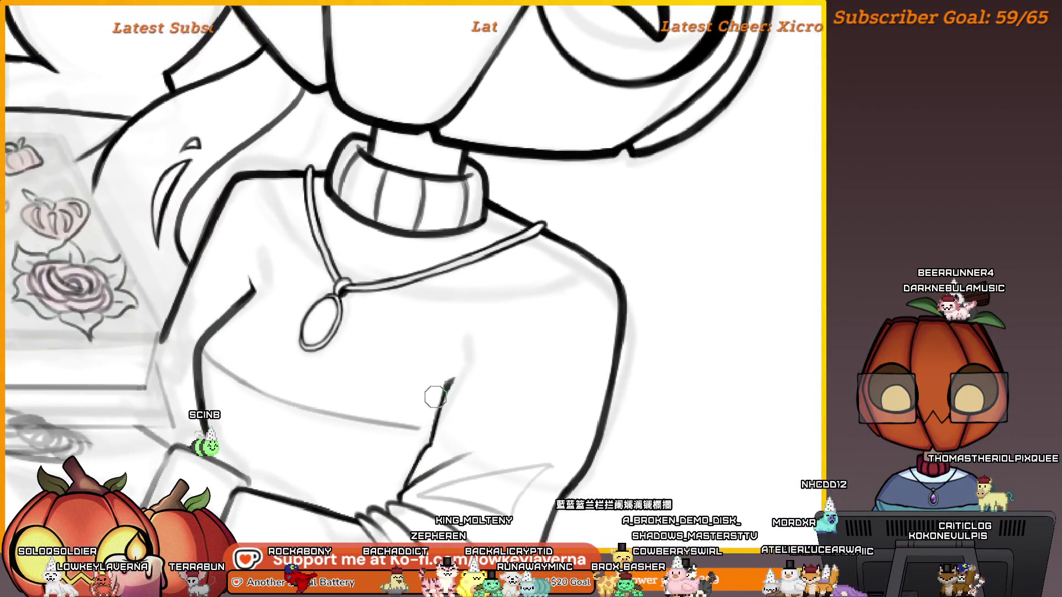
scroll(486, 387, down, 3)
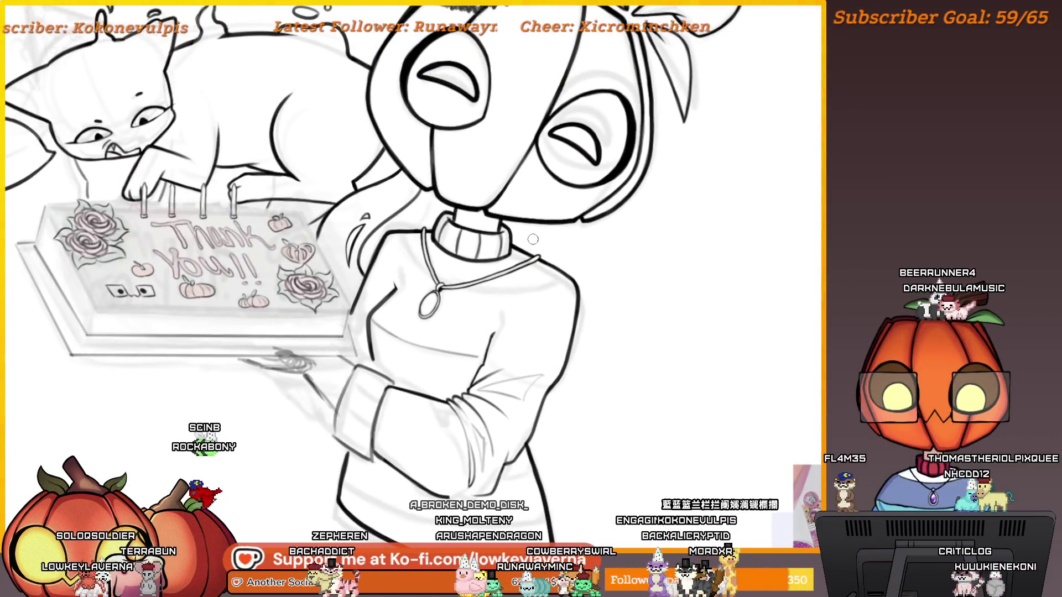
drag(519, 429, 572, 376)
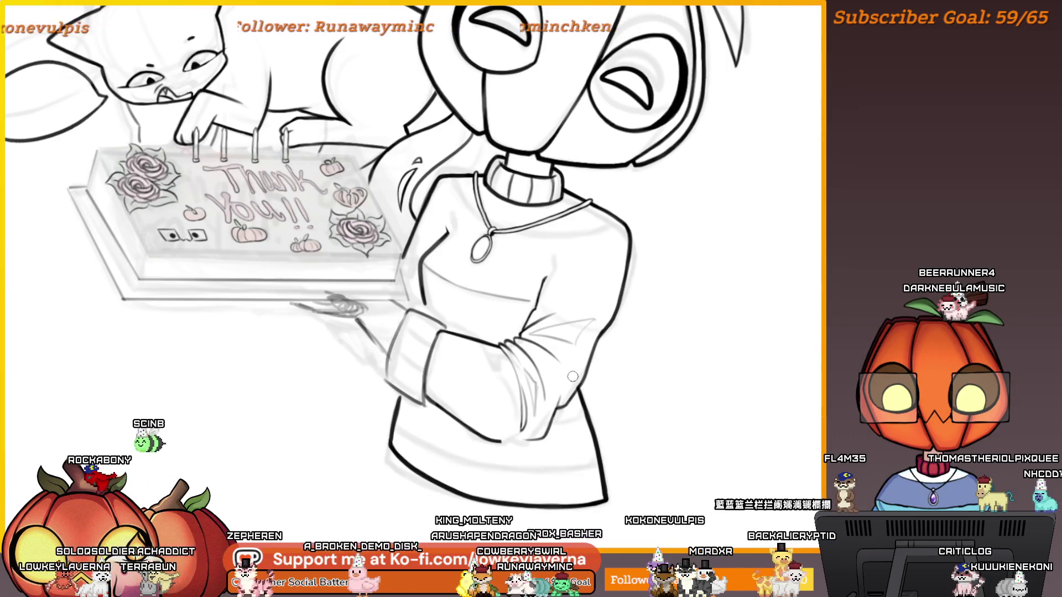
scroll(572, 376, up, 5)
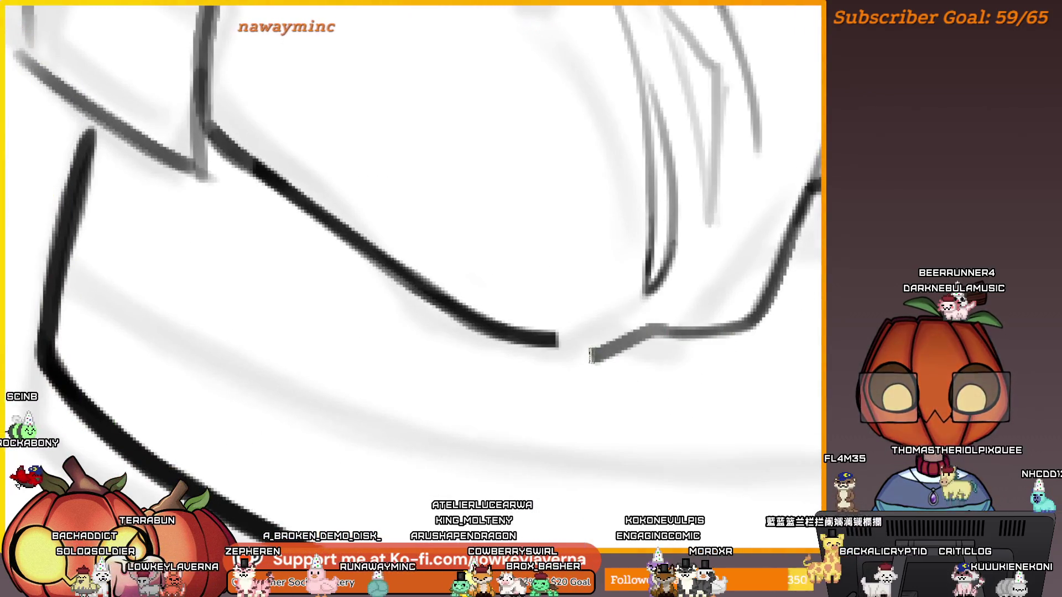
Step: Ink a dark line along the sleeve's lower edge near the cuff
drag(719, 327, 556, 341)
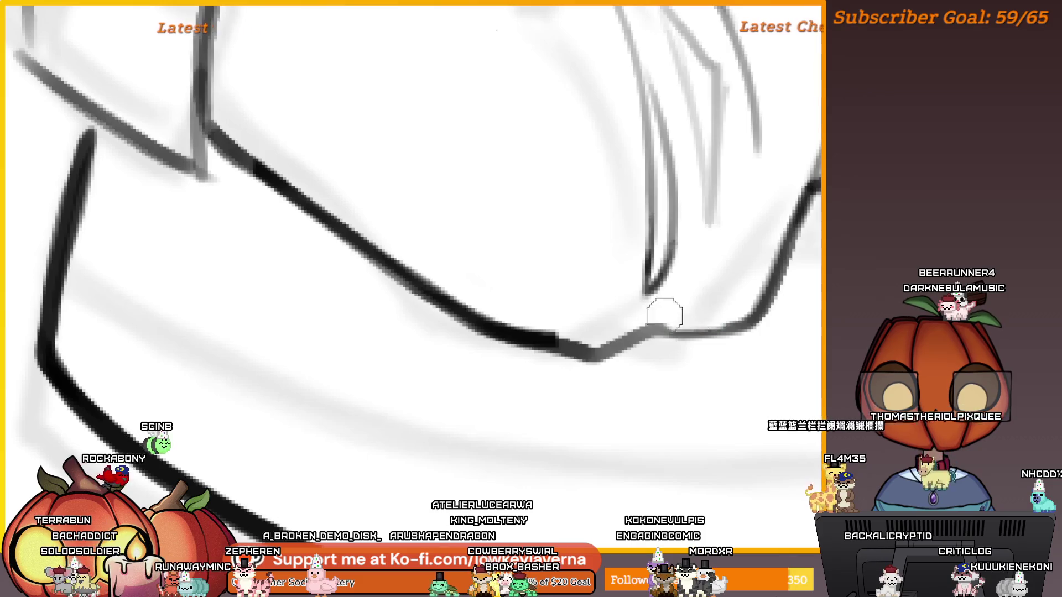
scroll(565, 332, down, 5)
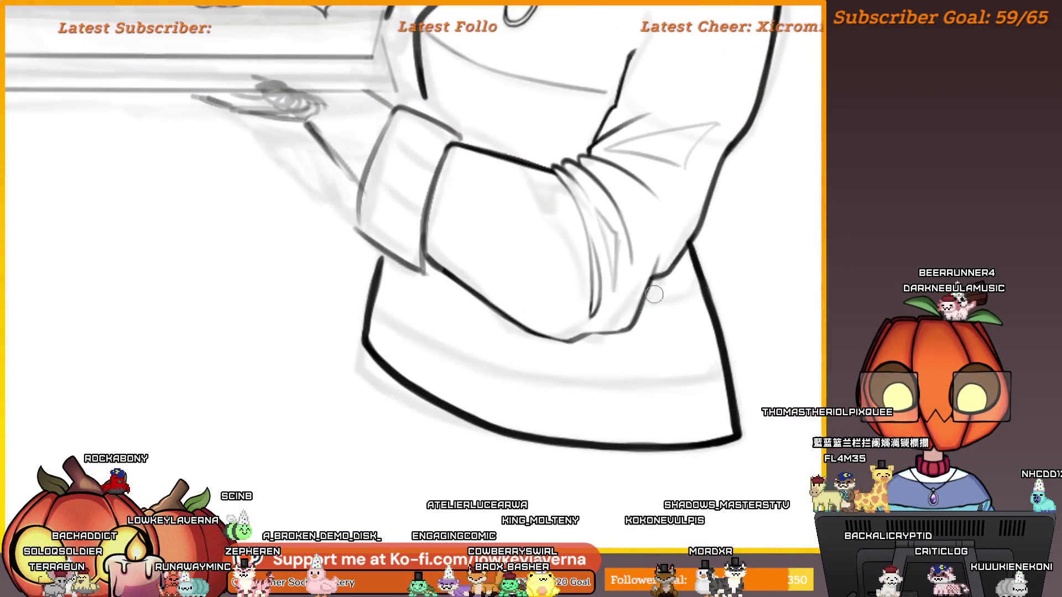
scroll(652, 284, down, 2)
scroll(625, 332, up, 2)
scroll(604, 291, up, 2)
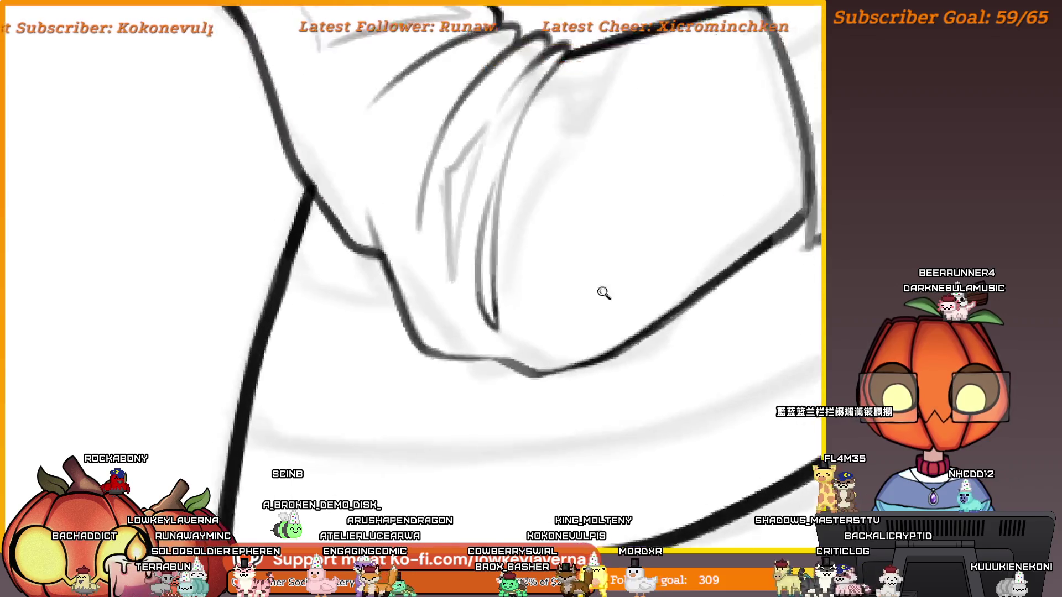
scroll(693, 349, up, 2)
Step: Discard a too-thick retrace over the sleeve cuff and zoom out to see the lower sleeve and hem
drag(720, 335, 375, 160)
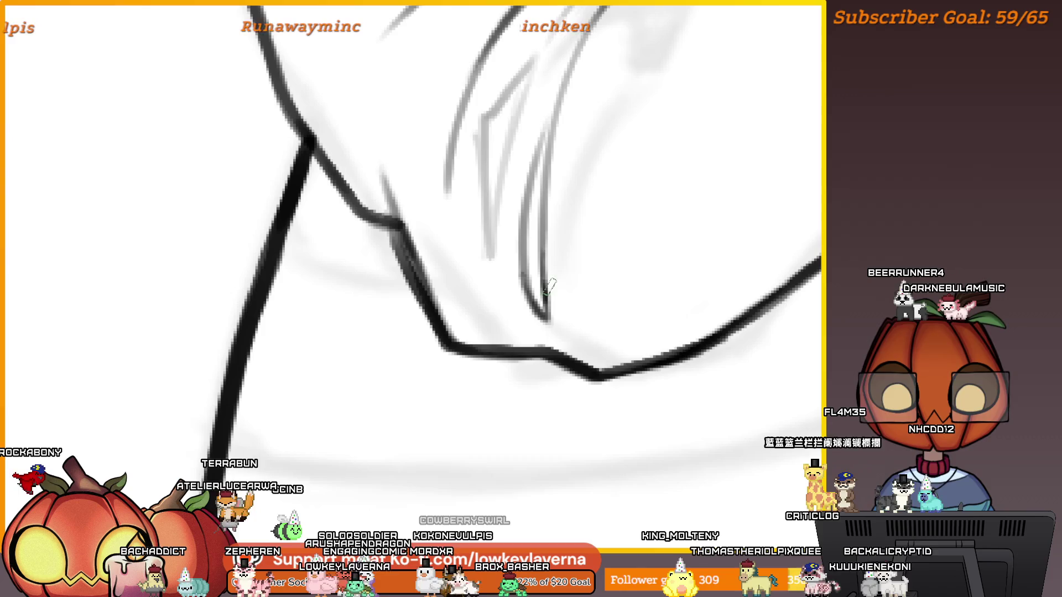
key(ctrl+z)
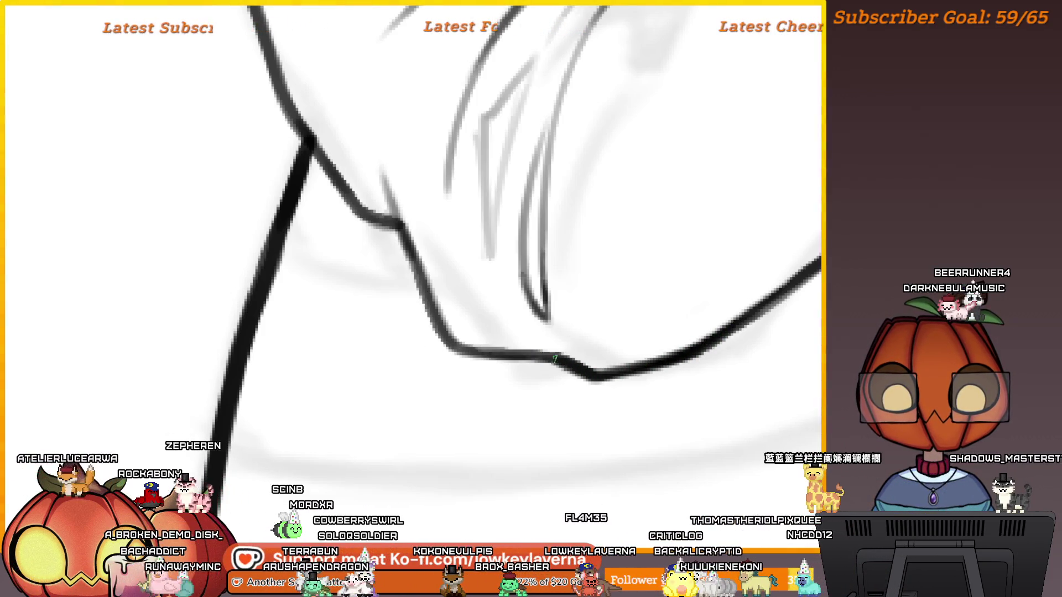
key(ctrl+minus)
drag(448, 312, 465, 333)
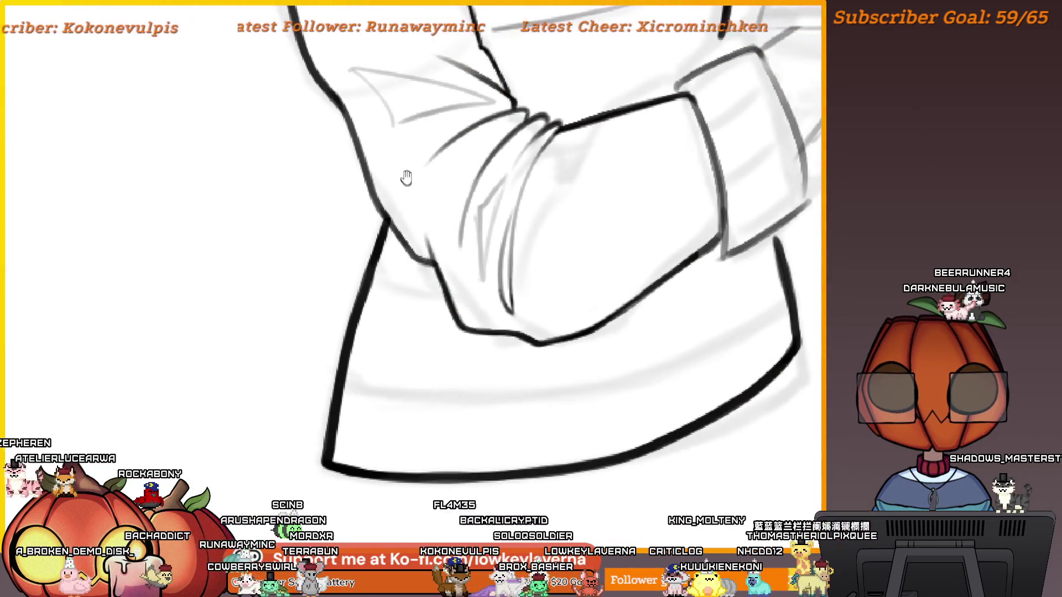
drag(406, 177, 421, 242)
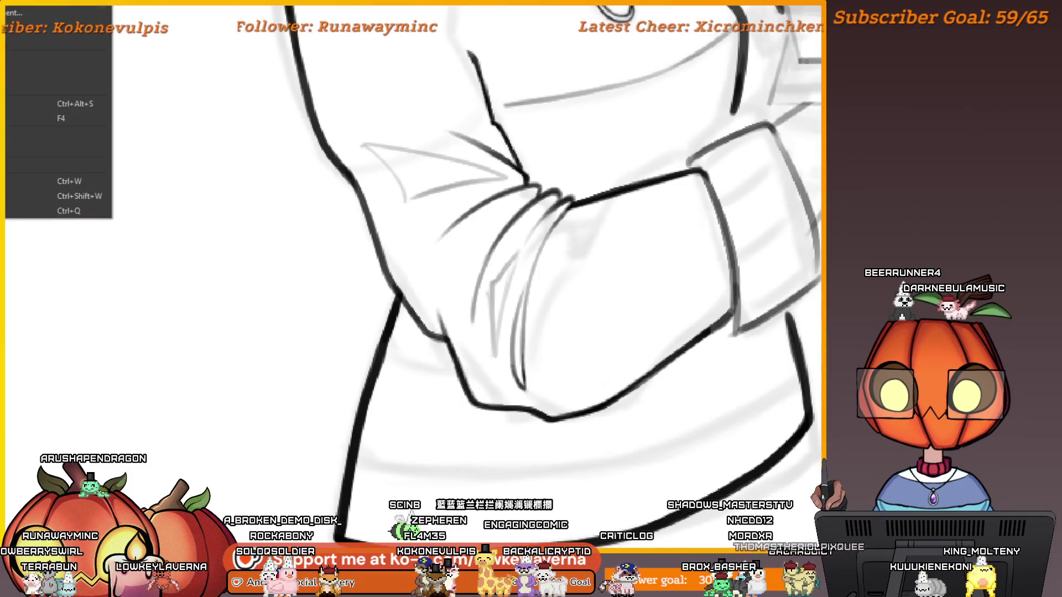
scroll(659, 294, down, 2)
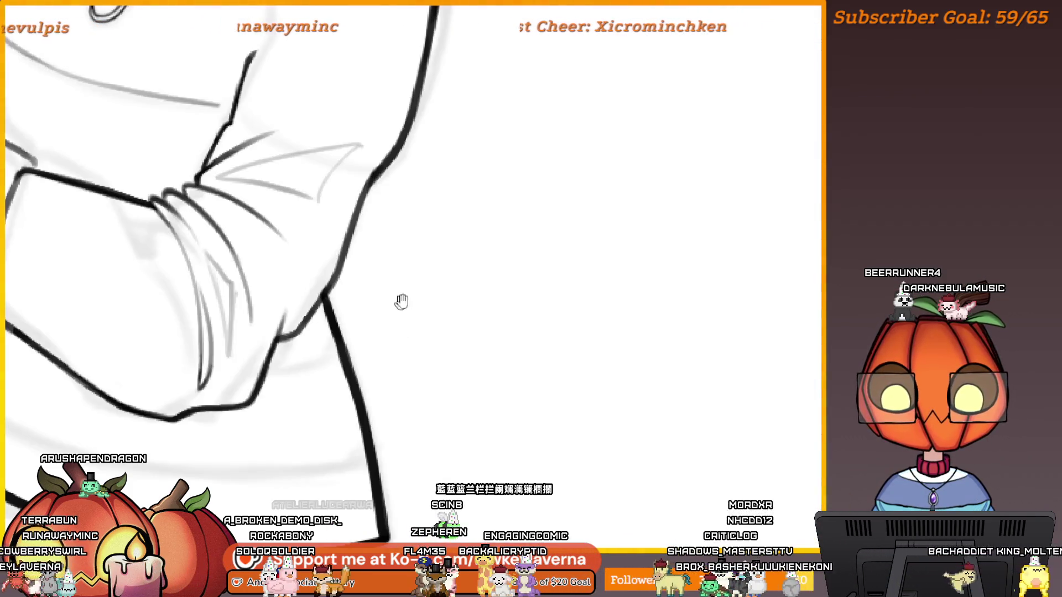
scroll(401, 301, down, 2)
scroll(612, 282, up, 5)
scroll(612, 282, down, 2)
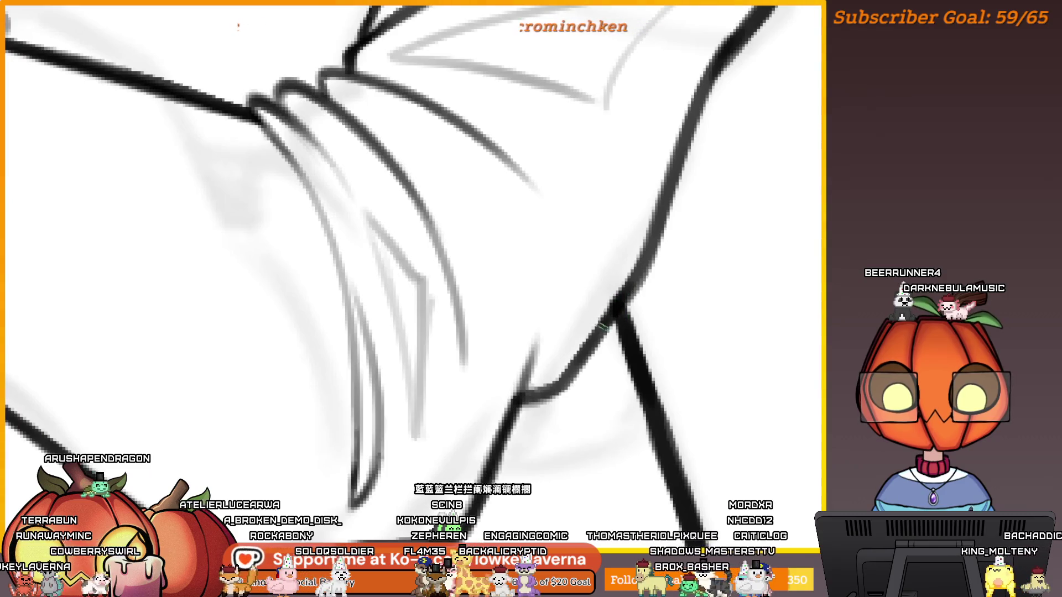
scroll(570, 354, down, 3)
scroll(562, 367, down, 1)
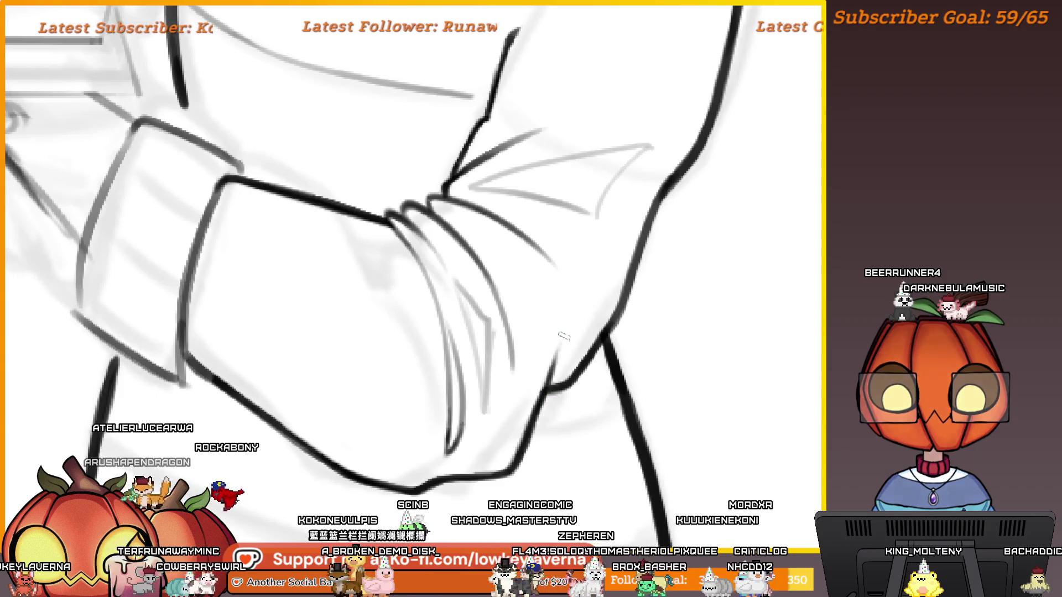
scroll(539, 407, down, 1)
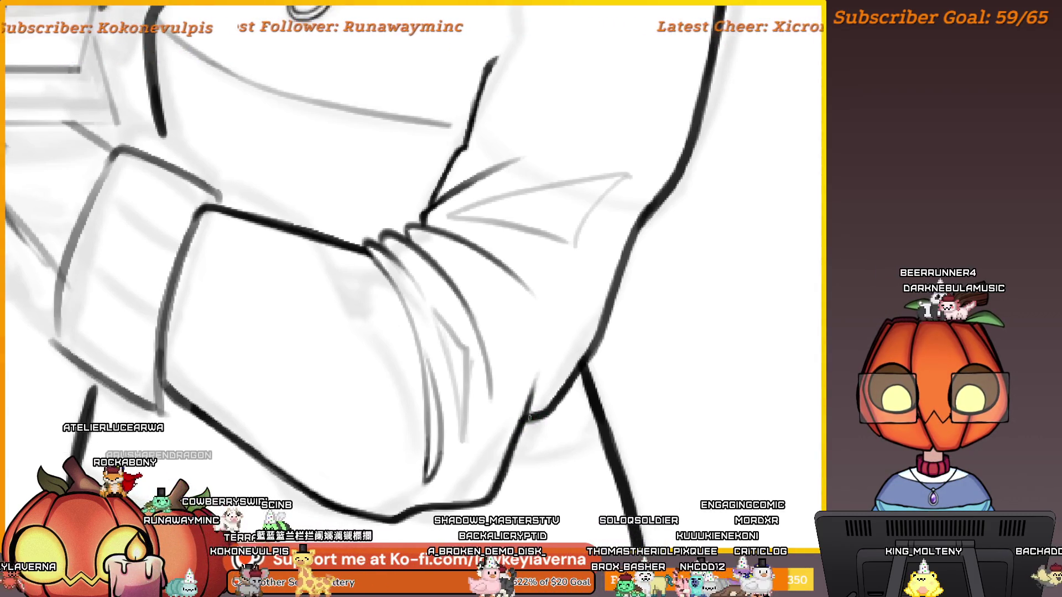
drag(539, 409, 524, 420)
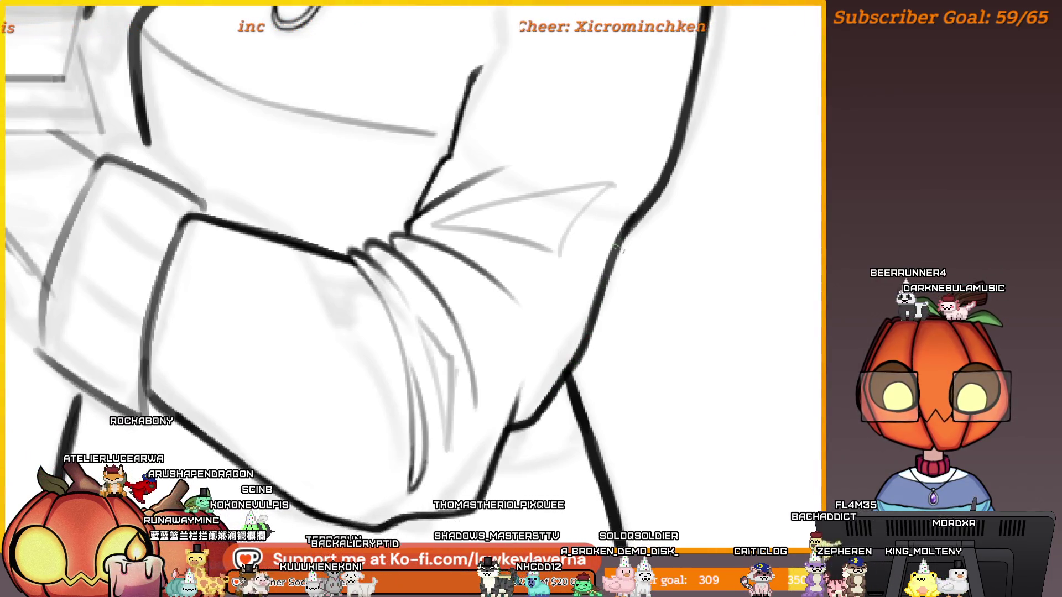
scroll(619, 237, down, 2)
scroll(636, 243, down, 2)
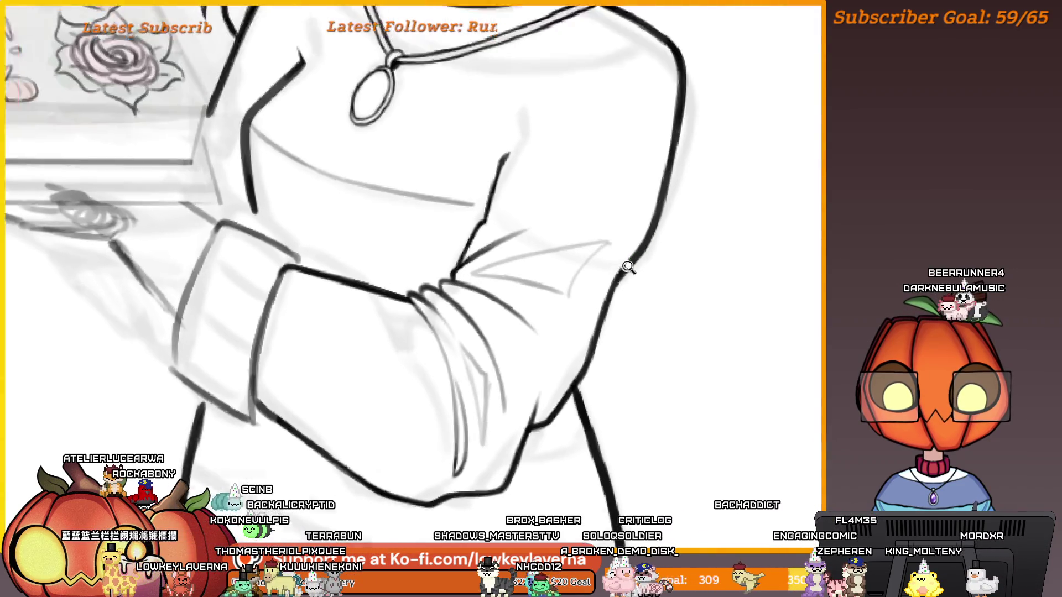
scroll(634, 282, up, 2)
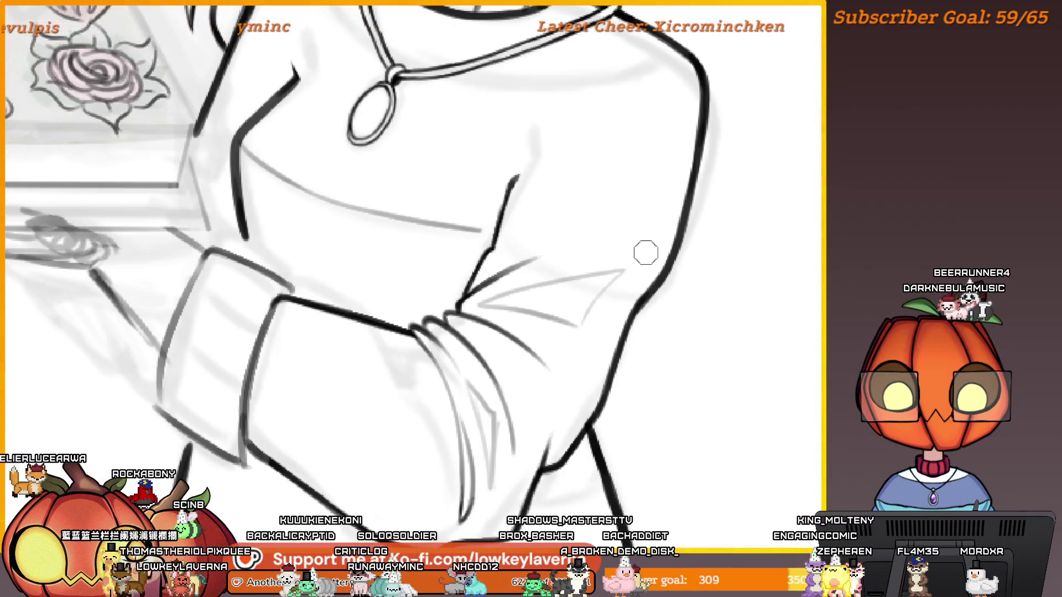
scroll(646, 253, down, 1)
scroll(632, 326, down, 1)
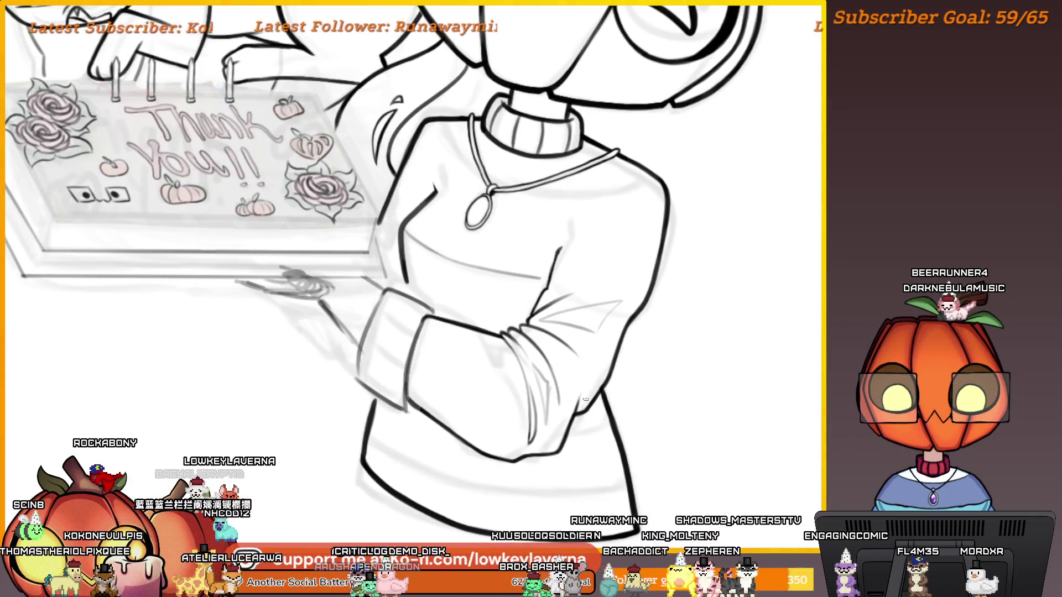
scroll(586, 387, up, 1)
scroll(598, 346, up, 1)
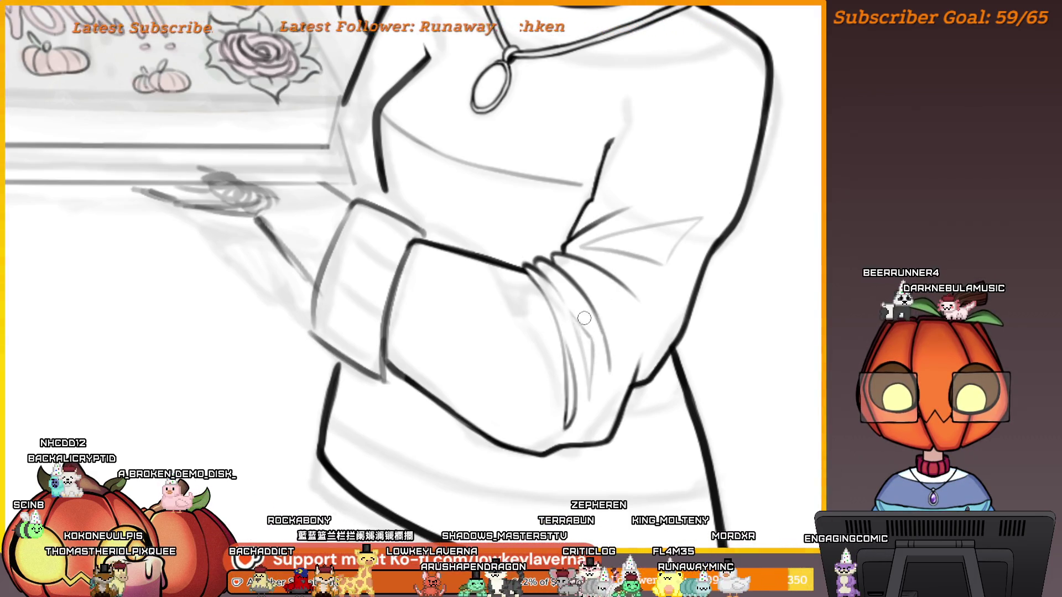
scroll(584, 319, down, 2)
scroll(595, 347, down, 2)
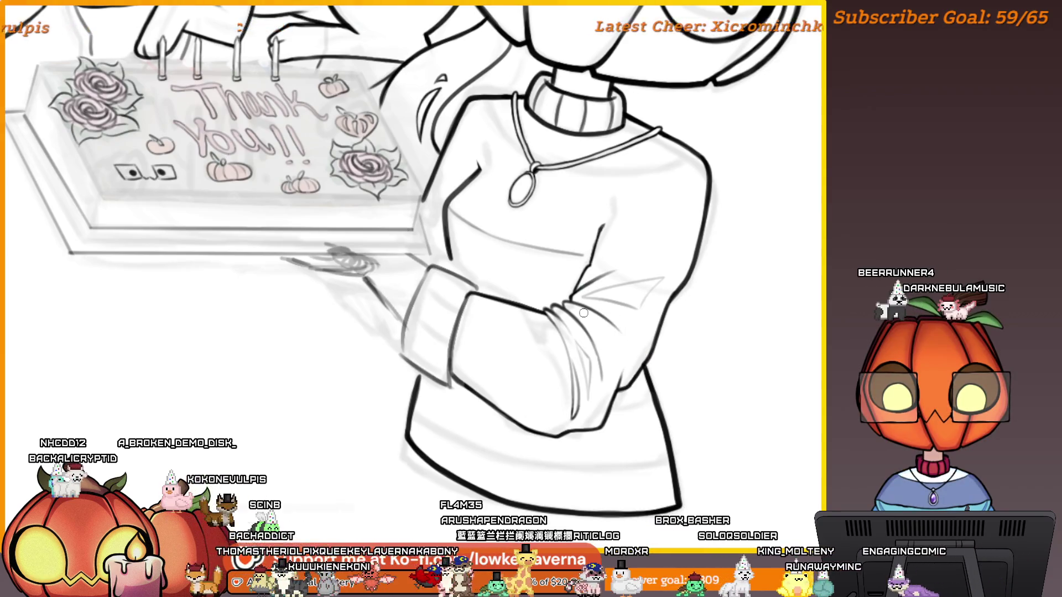
scroll(590, 382, up, 1)
scroll(603, 378, up, 1)
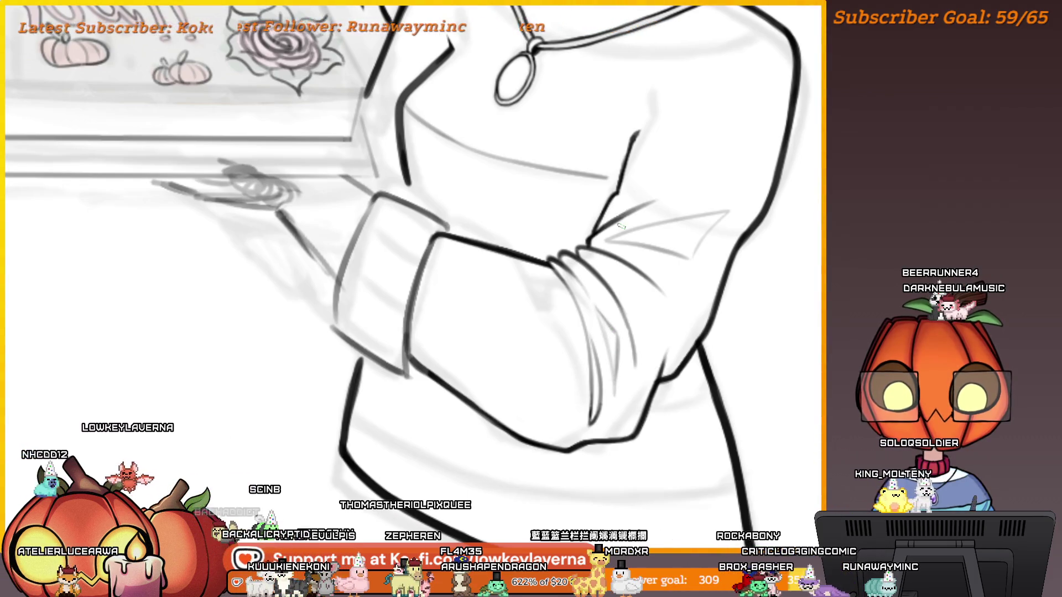
scroll(679, 265, down, 2)
scroll(680, 266, up, 2)
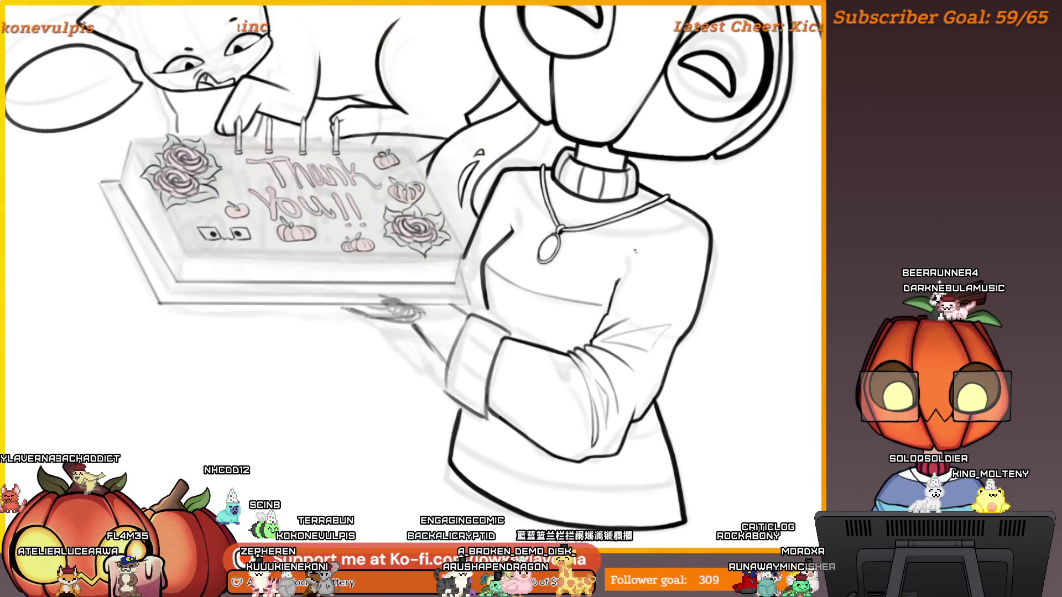
Step: Review the sweater and cake, then flip the canvas horizontally with the sweater filling the view
scroll(646, 213, up, 2)
drag(646, 212, 649, 236)
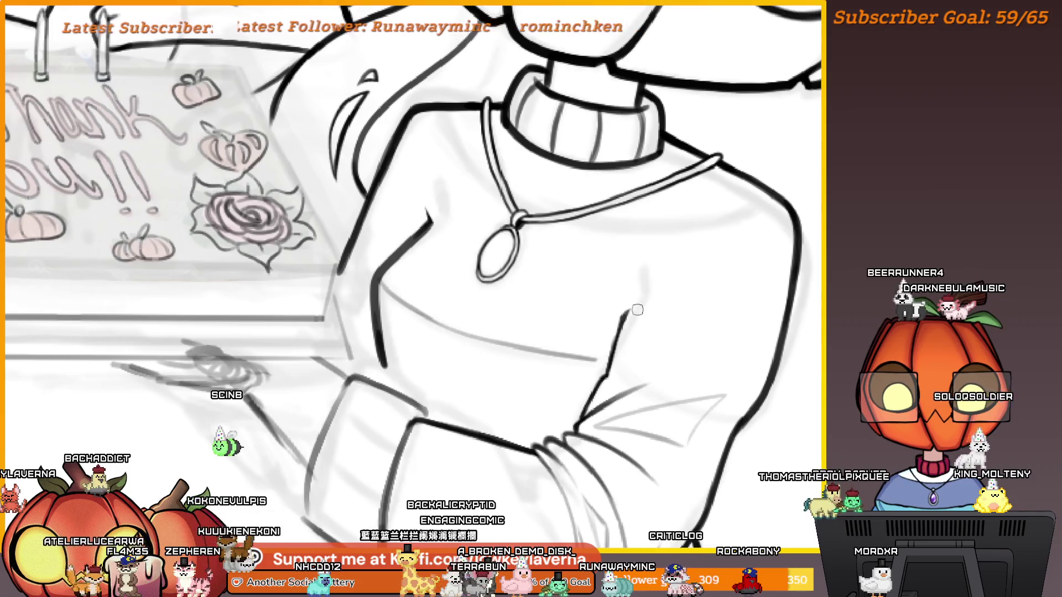
scroll(634, 315, up, 1)
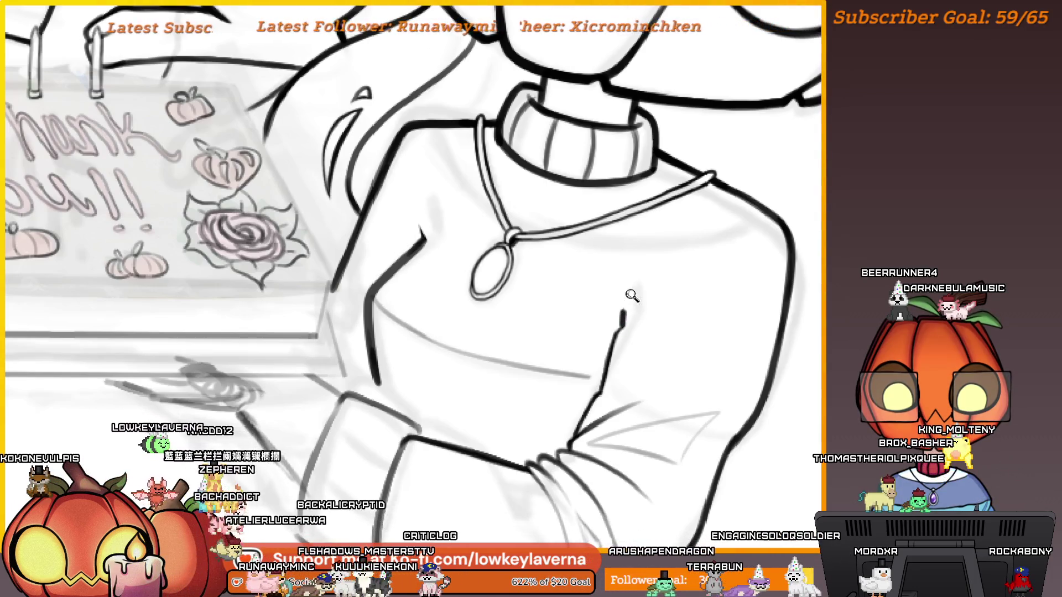
scroll(632, 296, down, 2)
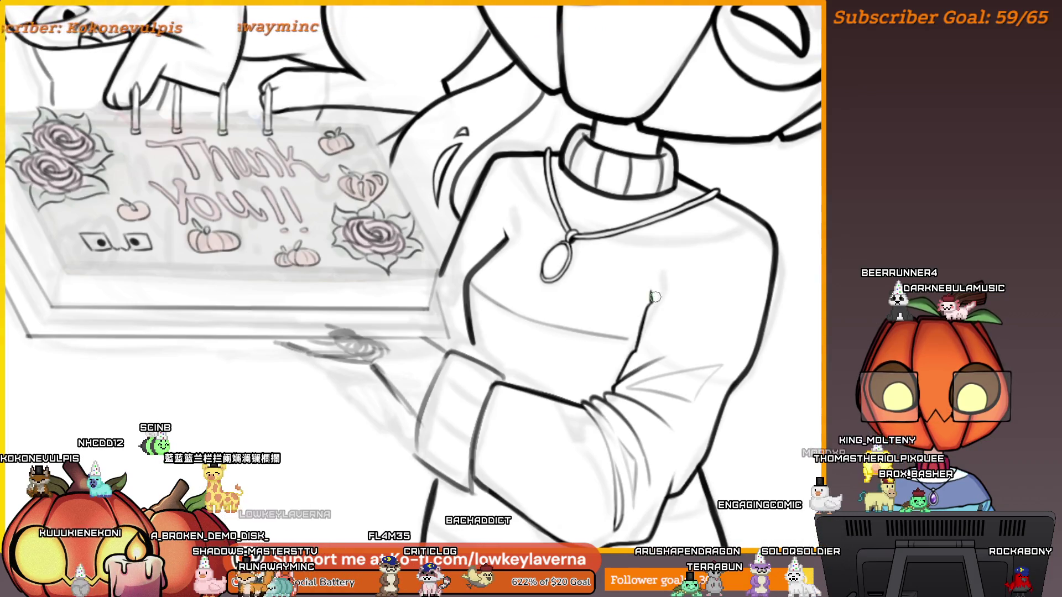
scroll(645, 285, up, 2)
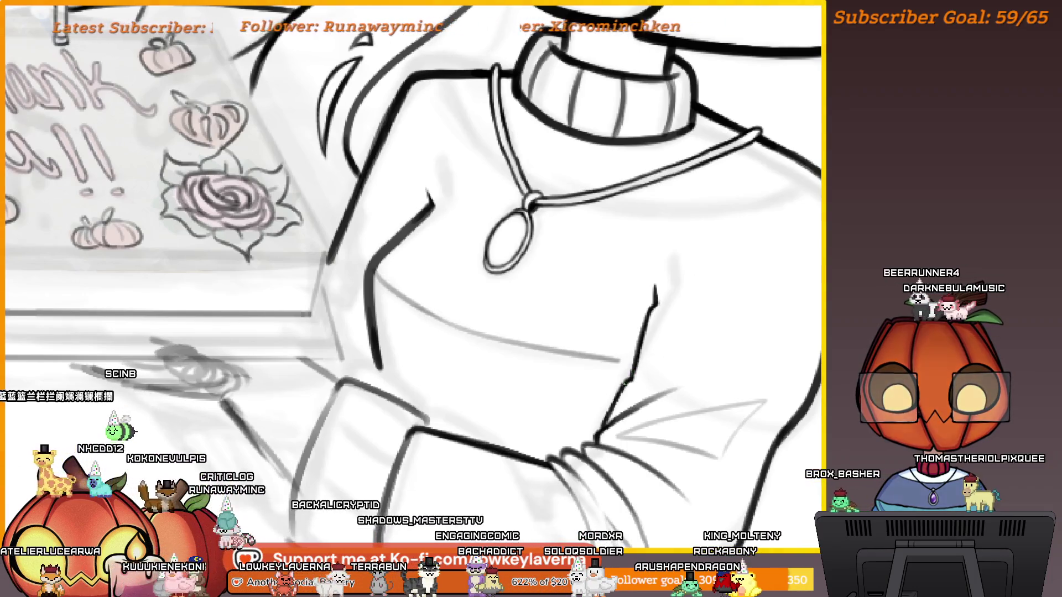
scroll(663, 331, down, 5)
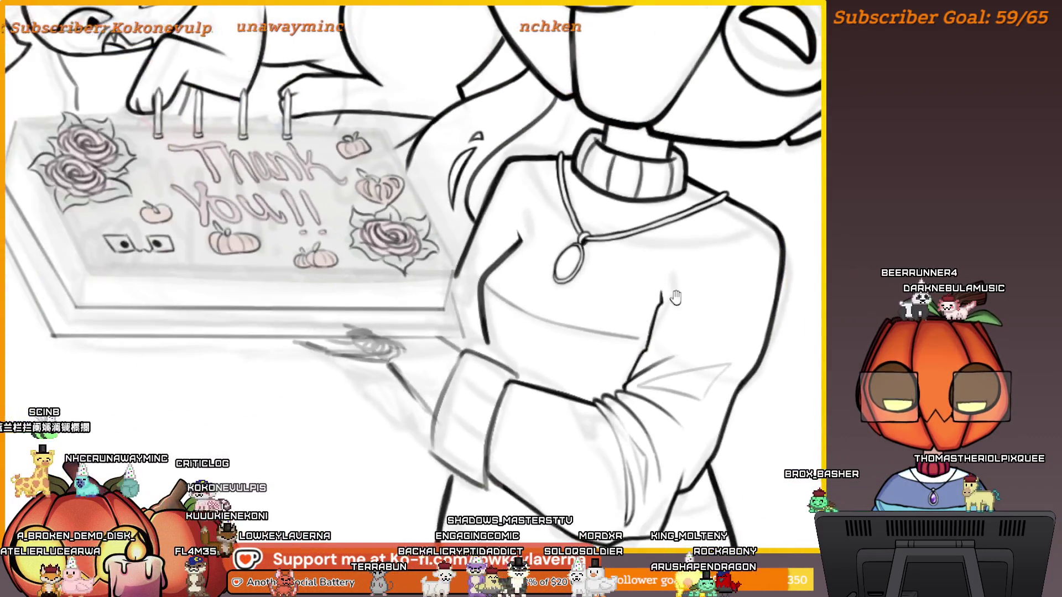
scroll(637, 383, up, 3)
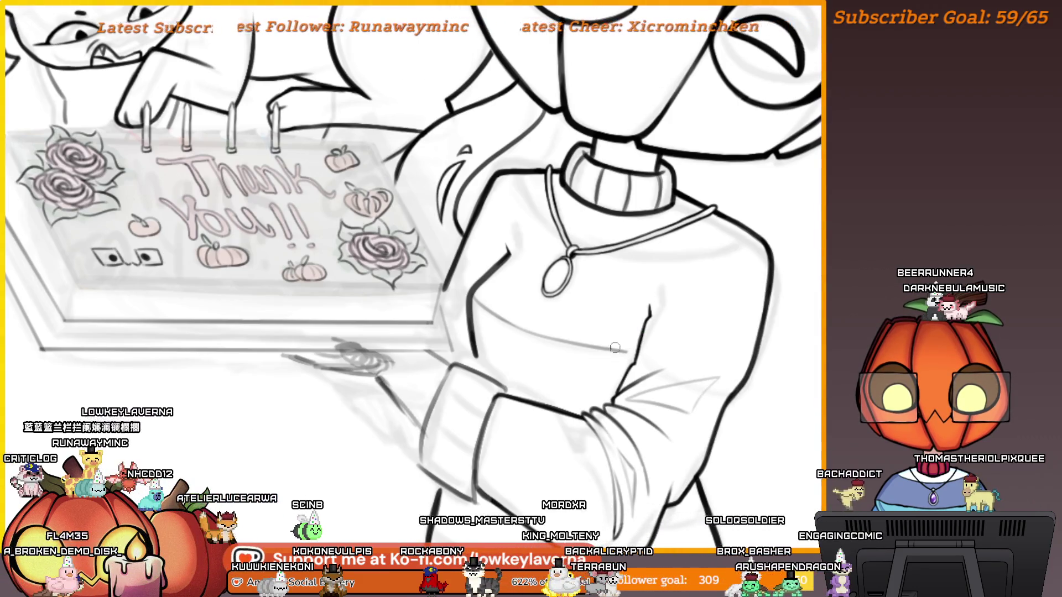
key(m)
drag(393, 439, 703, 315)
Step: Zoom and pan the mirrored view to centre on the sweater sleeve's elbow cuff
drag(528, 305, 570, 324)
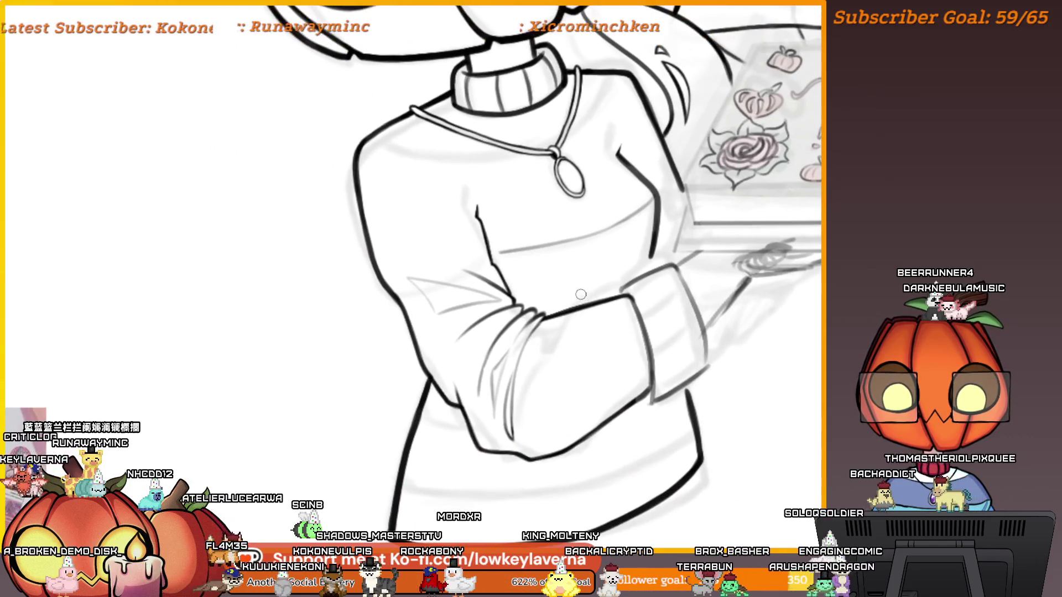
scroll(566, 264, up, 5)
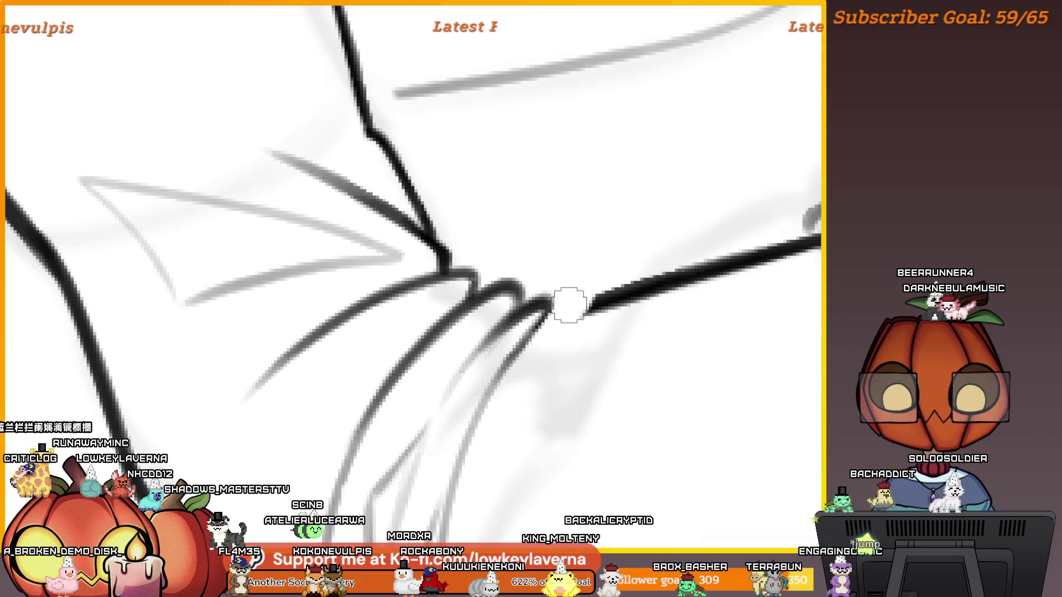
scroll(568, 305, down, 3)
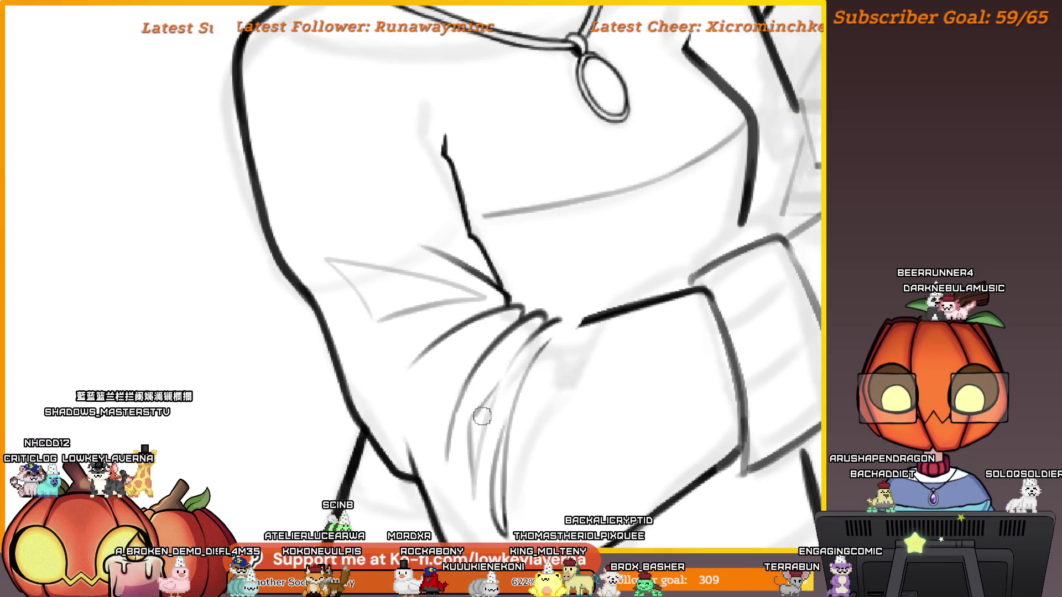
scroll(573, 354, up, 3)
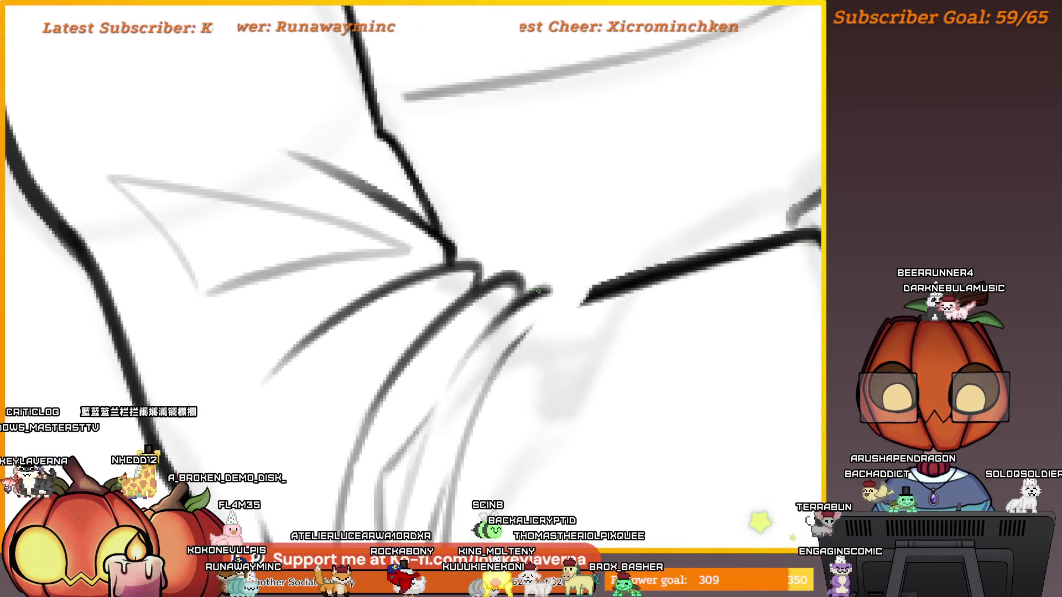
alt+click(570, 326)
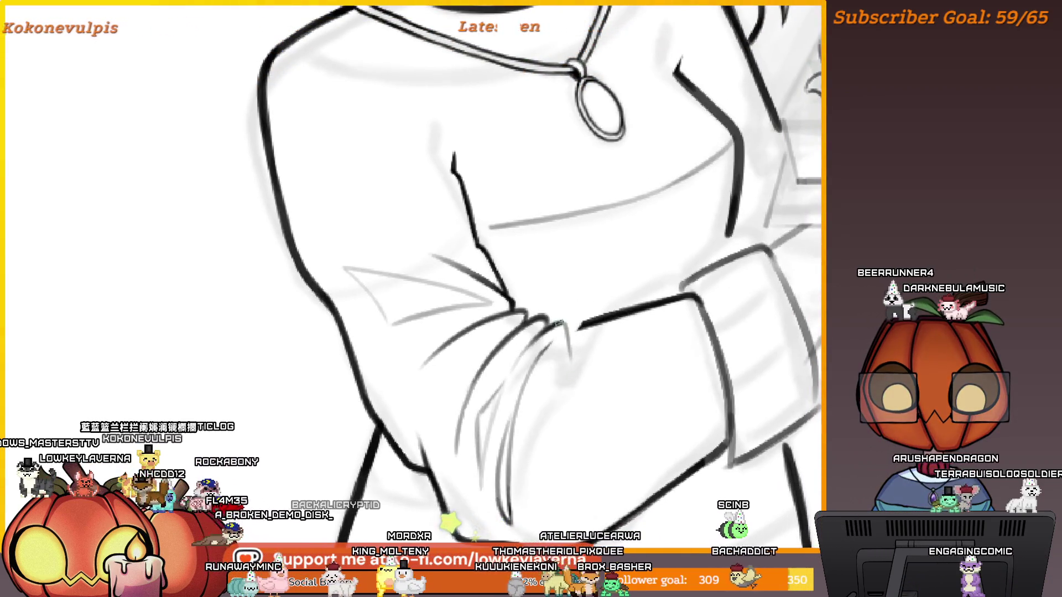
drag(580, 348, 568, 328)
alt+click(568, 329)
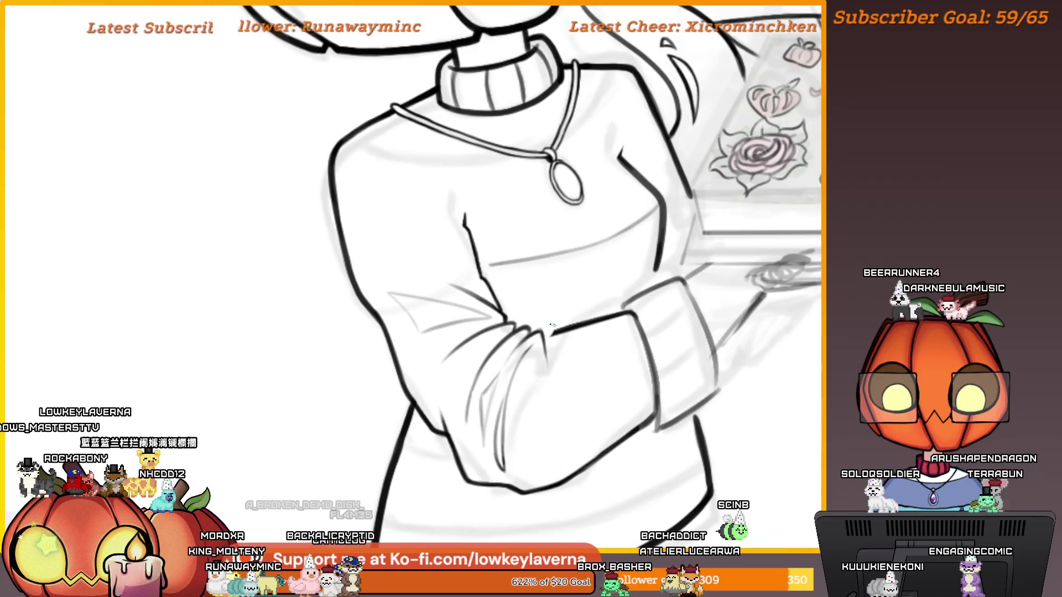
drag(553, 361, 539, 369)
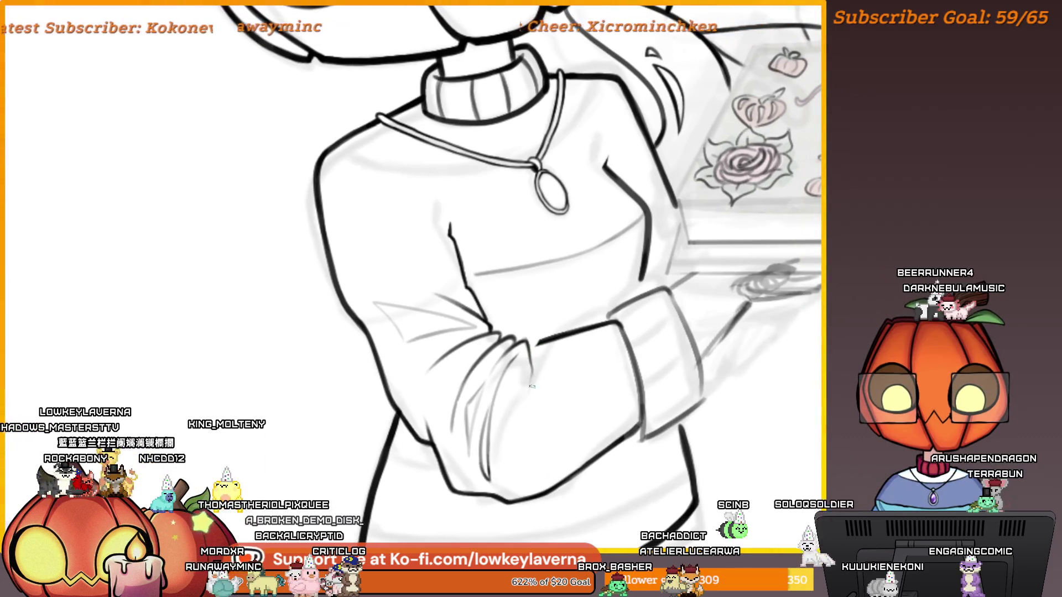
drag(531, 365, 524, 351)
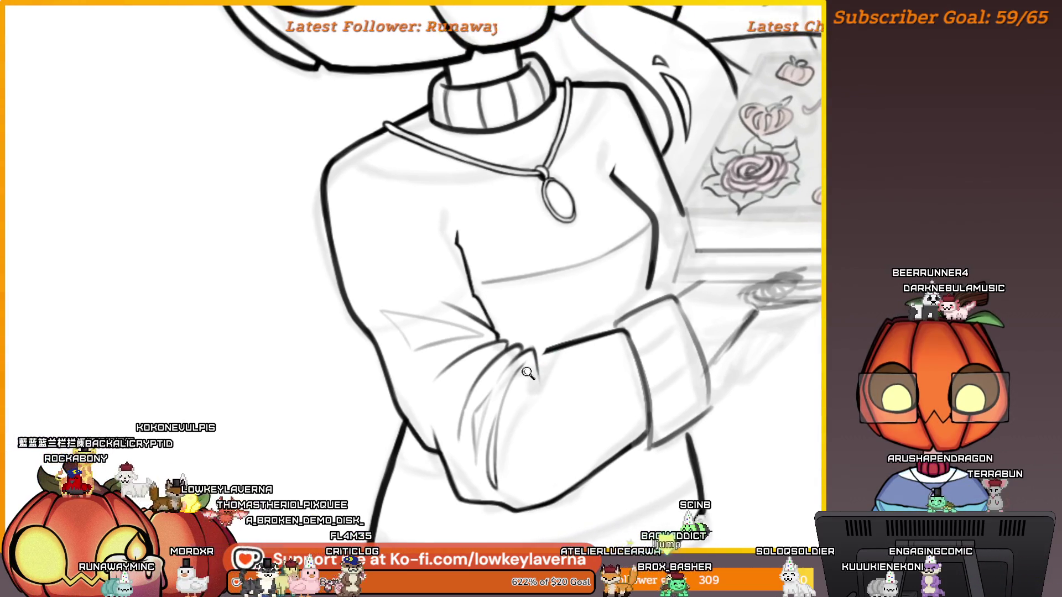
scroll(555, 338, up, 2)
Step: Extend the cuff's thick outline with a short stroke so it meets the fold corner
drag(553, 337, 539, 341)
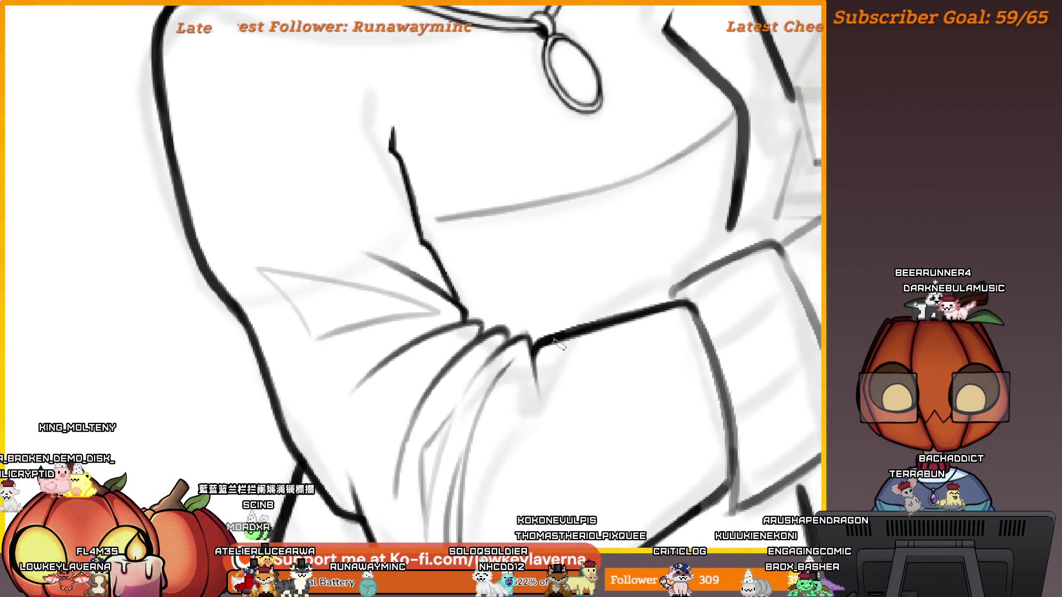
scroll(576, 345, down, 2)
scroll(576, 384, up, 1)
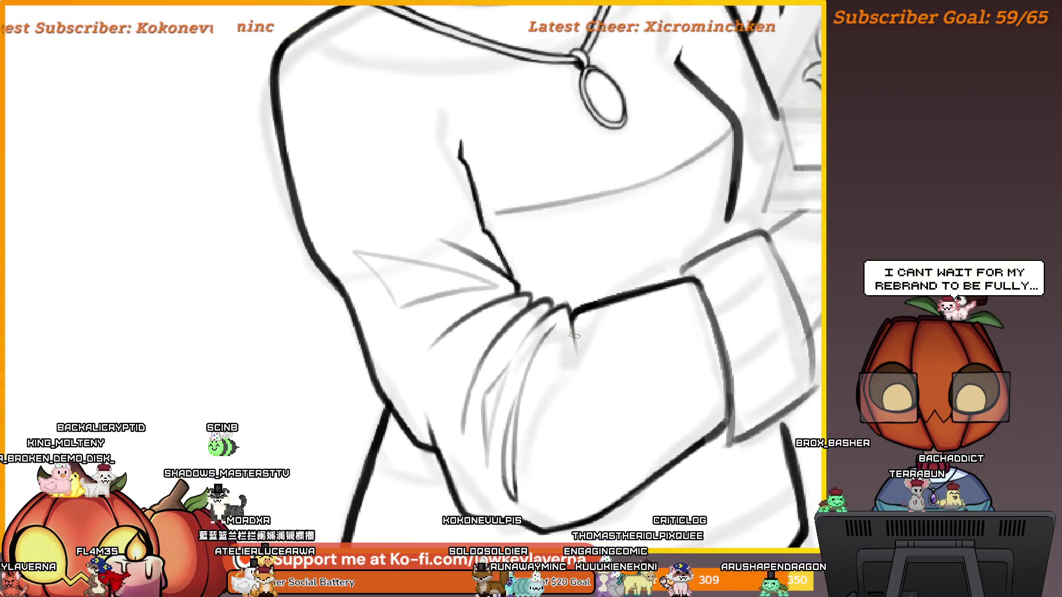
scroll(593, 330, down, 1)
scroll(618, 375, up, 1)
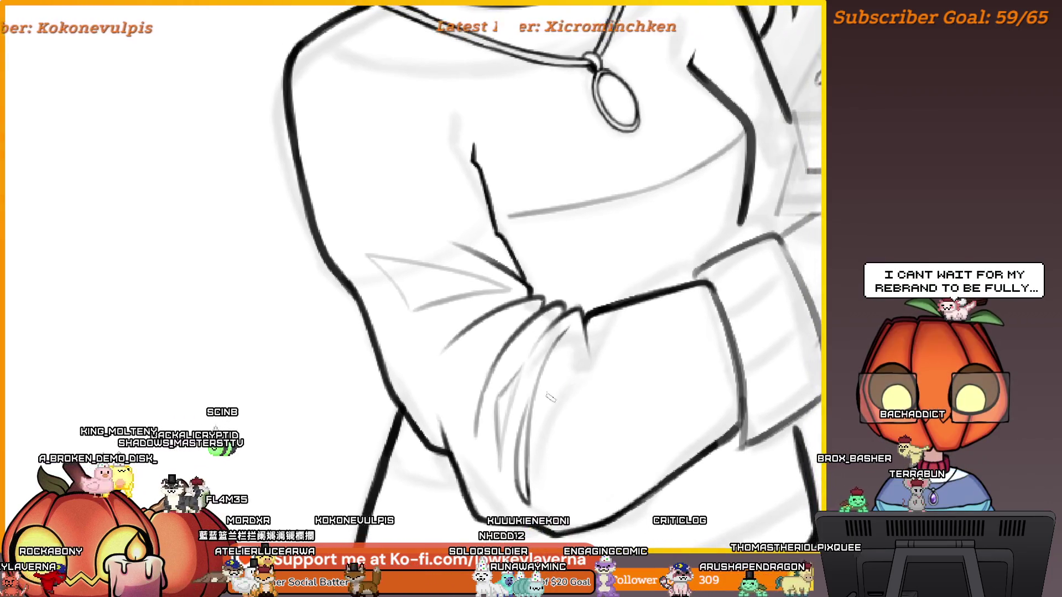